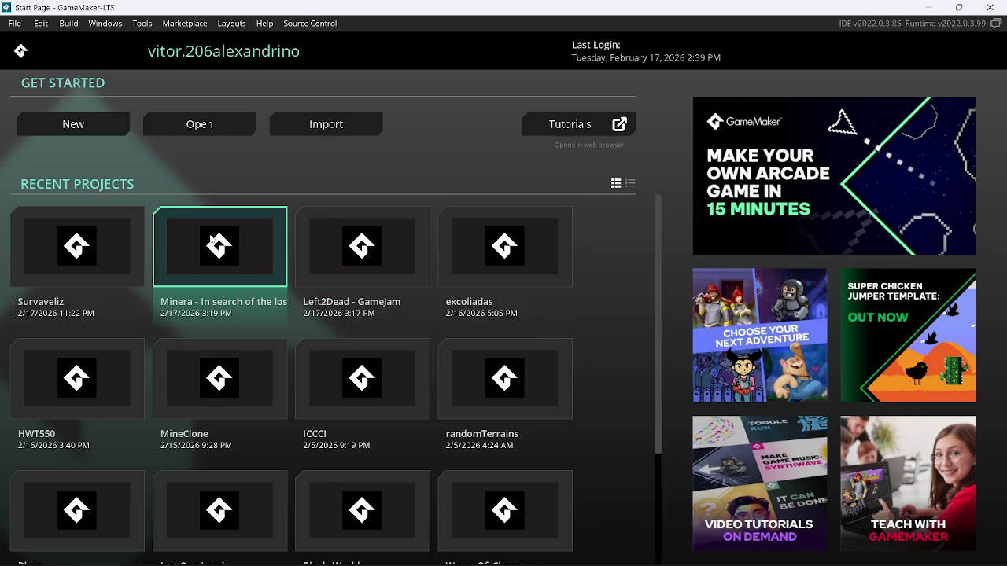
Open the Minera - In search of the lost ore project and expand its Objects folder.
{"action": "left_click", "coordinate": [216, 241]}
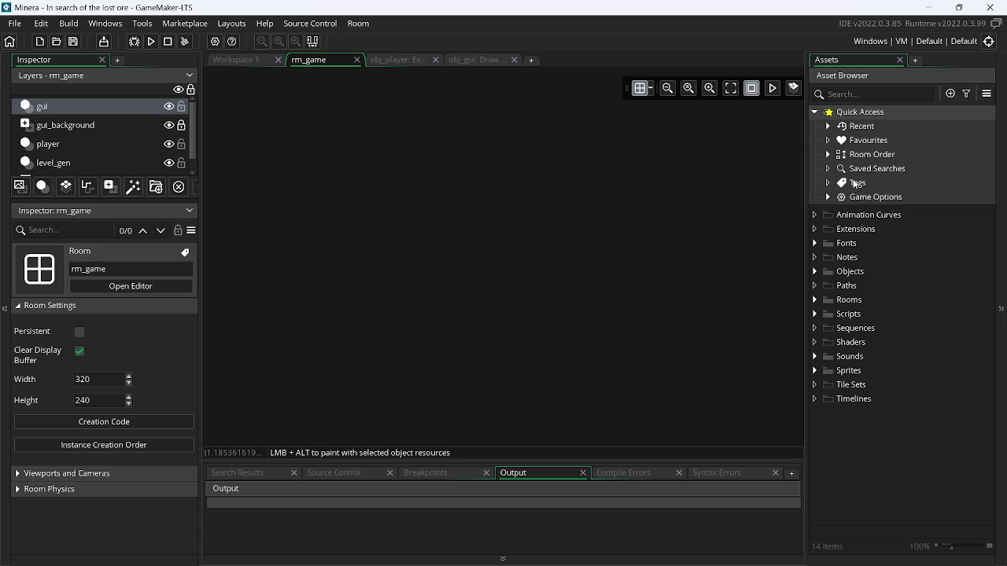
{"action": "left_click", "coordinate": [815, 271]}
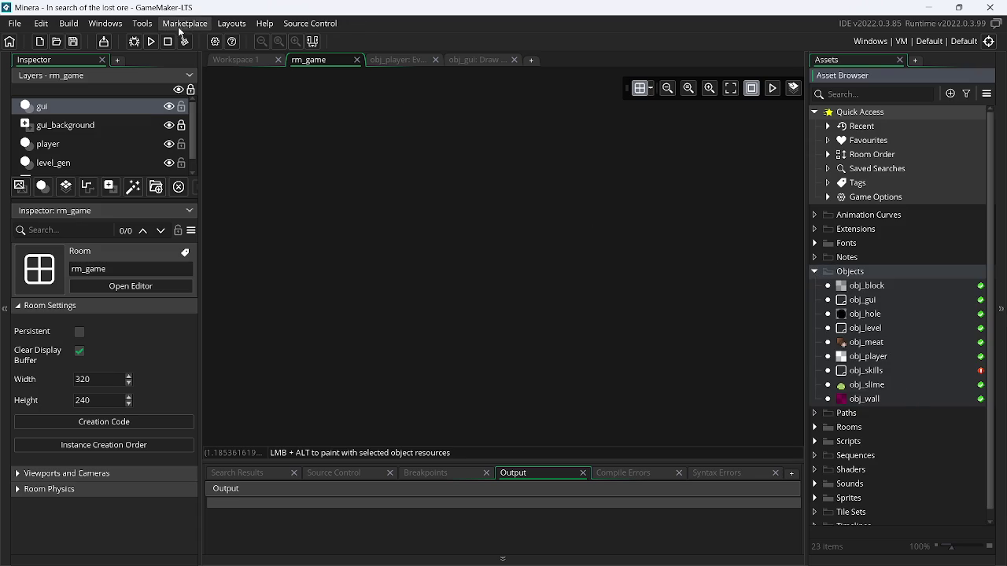
Run Minera with no seed at the seed prompt, then close the game window.
{"action": "left_click", "coordinate": [152, 41]}
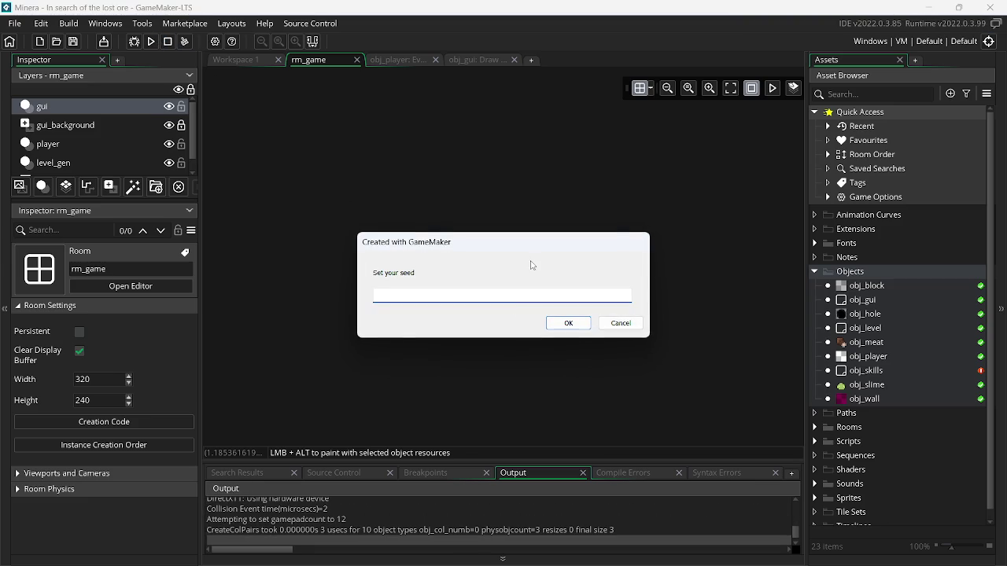
{"action": "key", "text": "Return"}
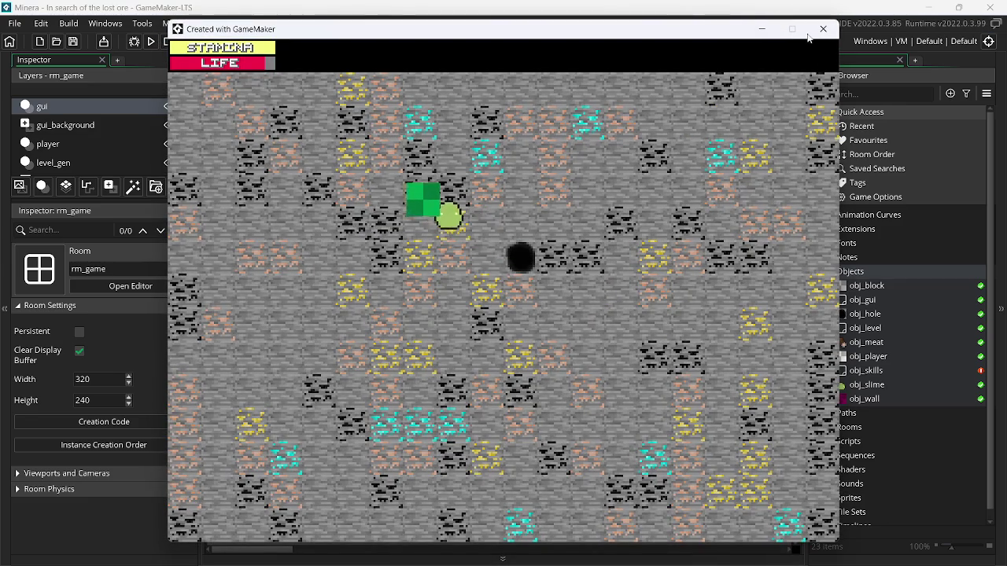
{"action": "left_click", "coordinate": [823, 28]}
{"action": "left_click", "coordinate": [331, 23]}
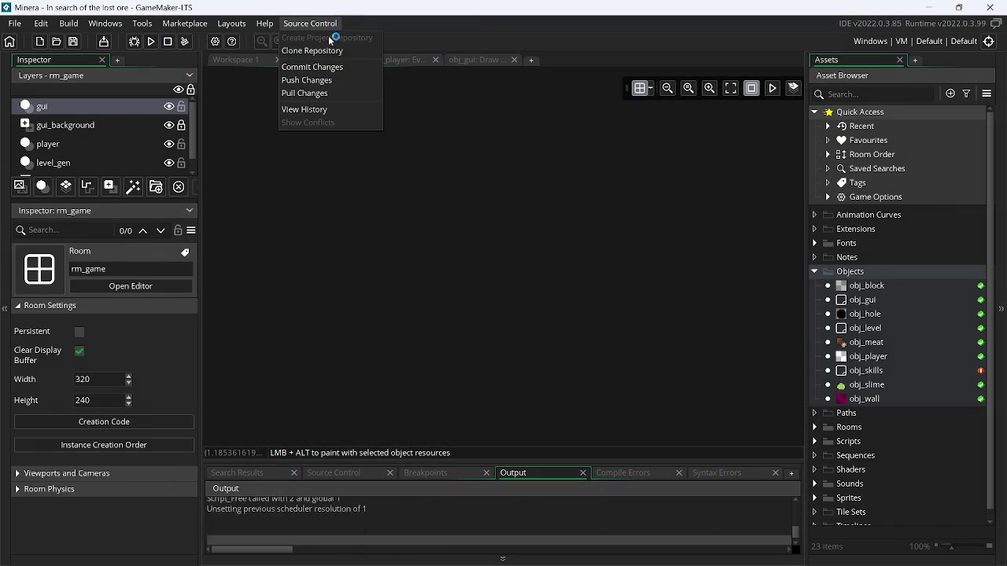
Browse the project's Git commit history from Source Control.
{"action": "left_click", "coordinate": [343, 106]}
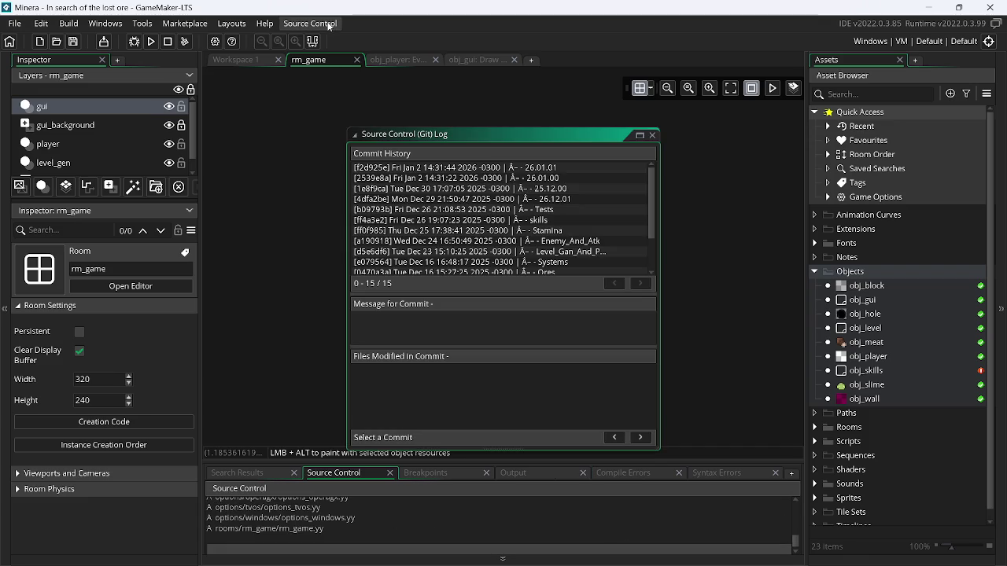
{"action": "left_click", "coordinate": [652, 135]}
{"action": "left_click", "coordinate": [322, 28]}
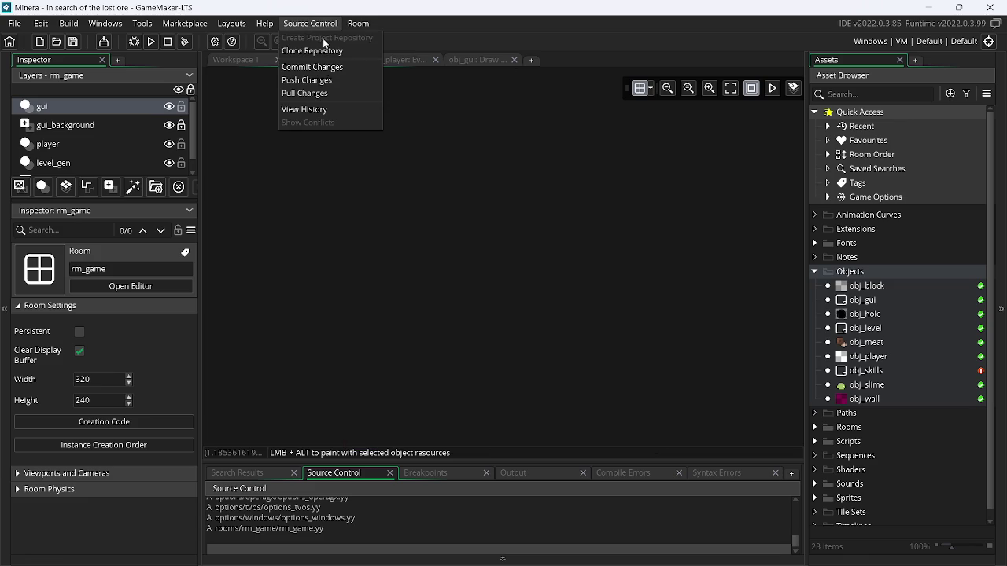
{"action": "left_click", "coordinate": [308, 108]}
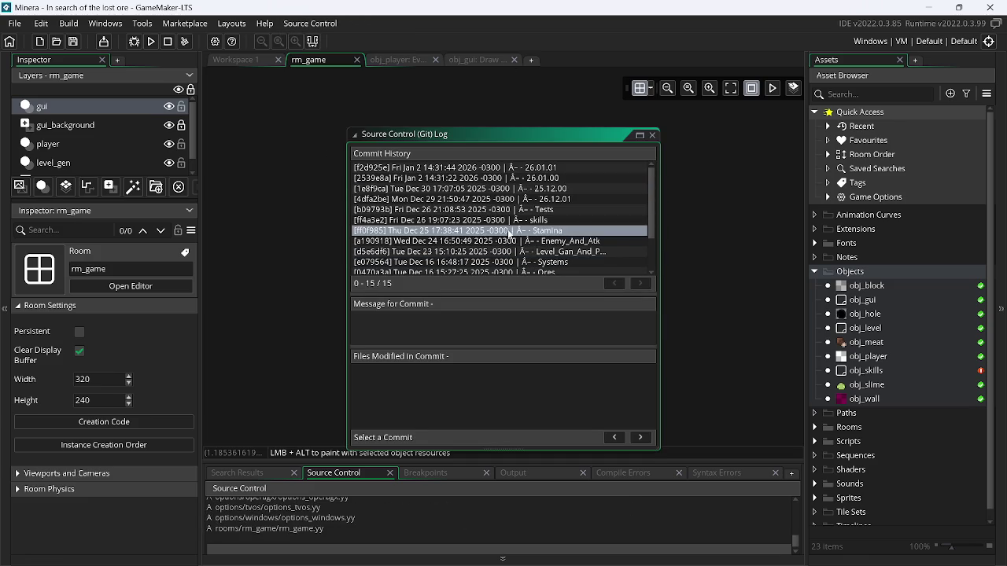
Revert the project to an earlier commit and reload the modified resources.
{"action": "left_click", "coordinate": [560, 214]}
{"action": "right_click", "coordinate": [560, 215]}
{"action": "left_click", "coordinate": [592, 221]}
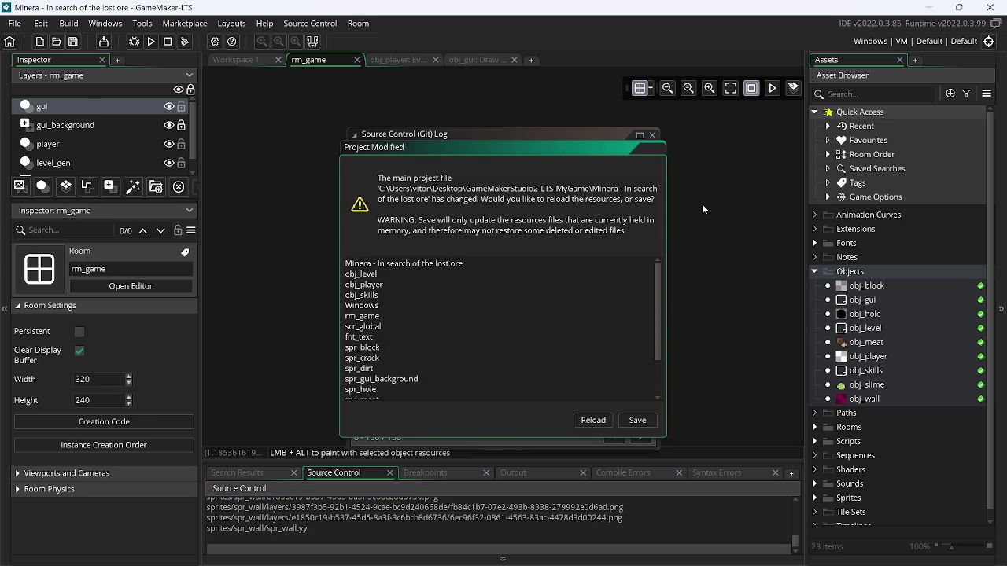
{"action": "left_click", "coordinate": [594, 417]}
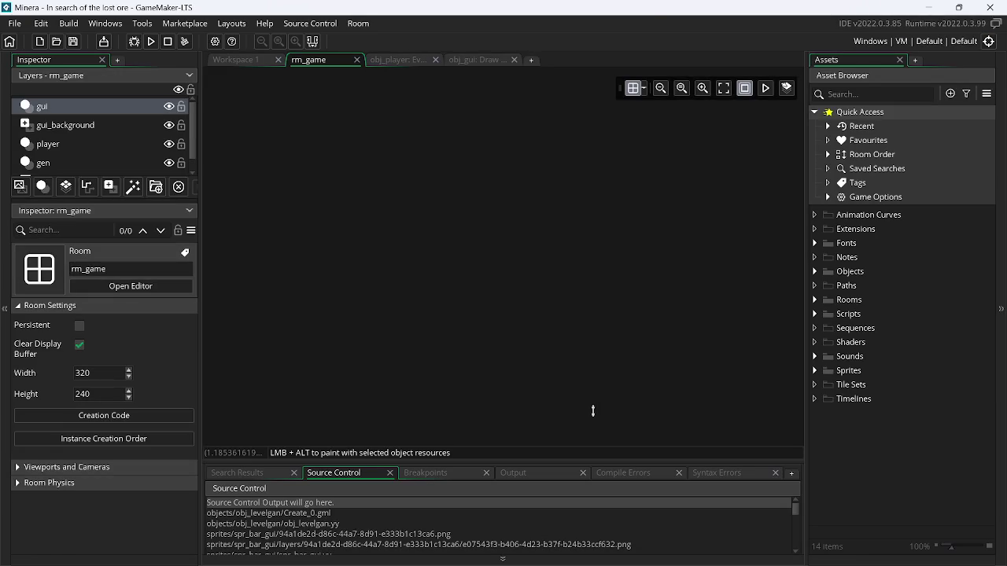
Expand Objects and open obj_gui's Draw GUI event code.
{"action": "left_click", "coordinate": [815, 272]}
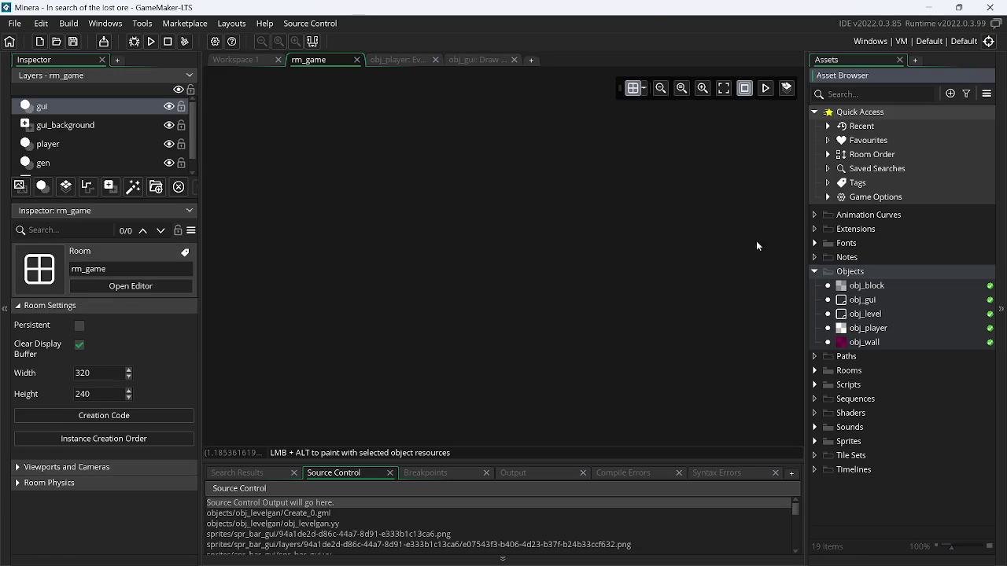
{"action": "left_click", "coordinate": [479, 60]}
{"action": "left_click", "coordinate": [435, 60]}
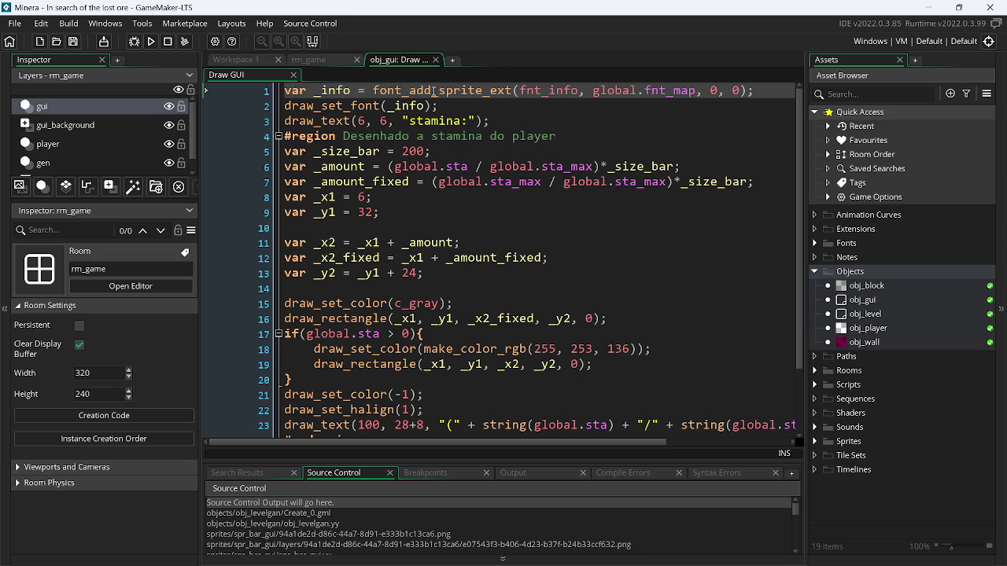
Play-test the reverted game, moving the player up and right, then close it.
{"action": "left_click", "coordinate": [152, 41]}
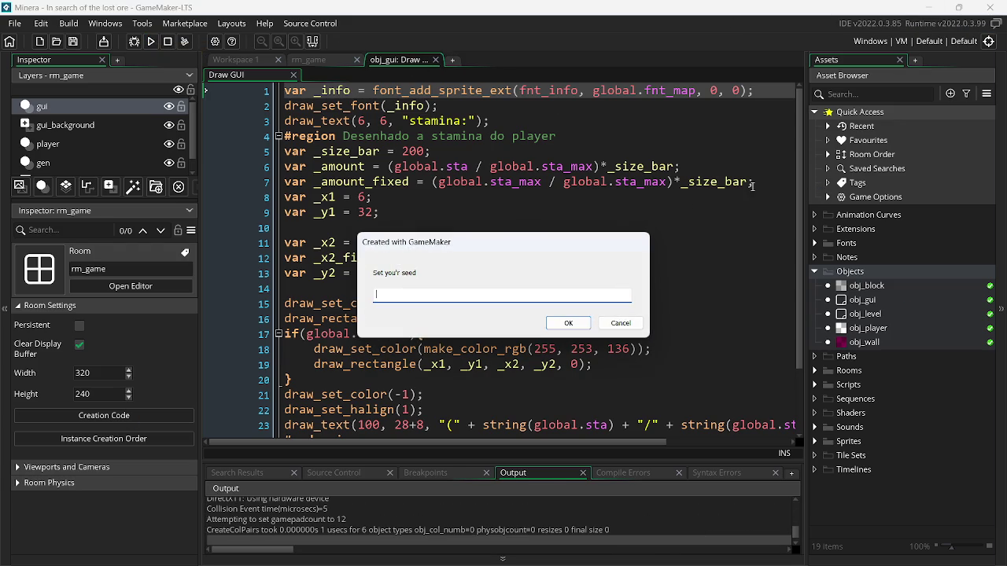
{"action": "left_click", "coordinate": [601, 324]}
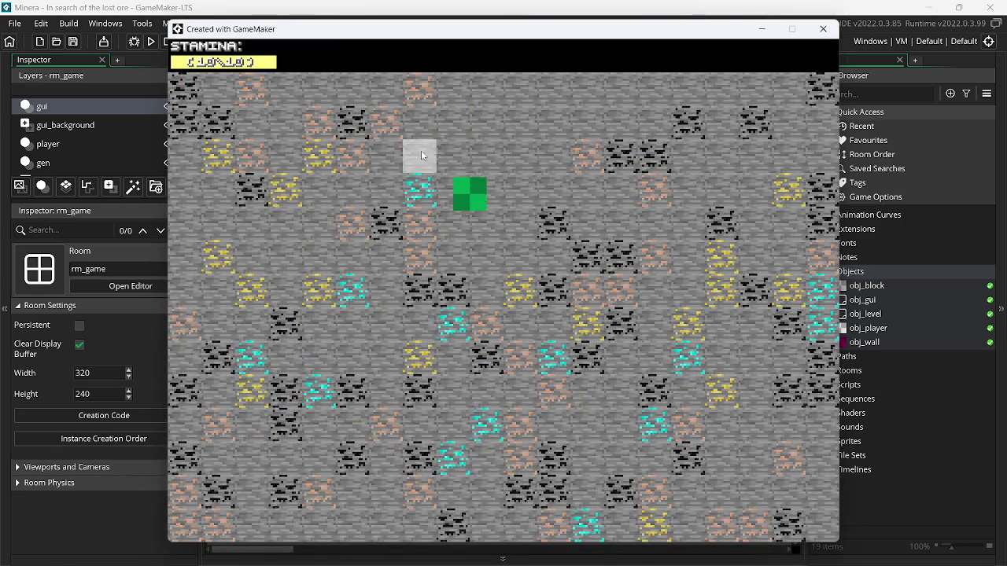
{"action": "key", "text": "Up"}
{"action": "key", "text": "Up"}
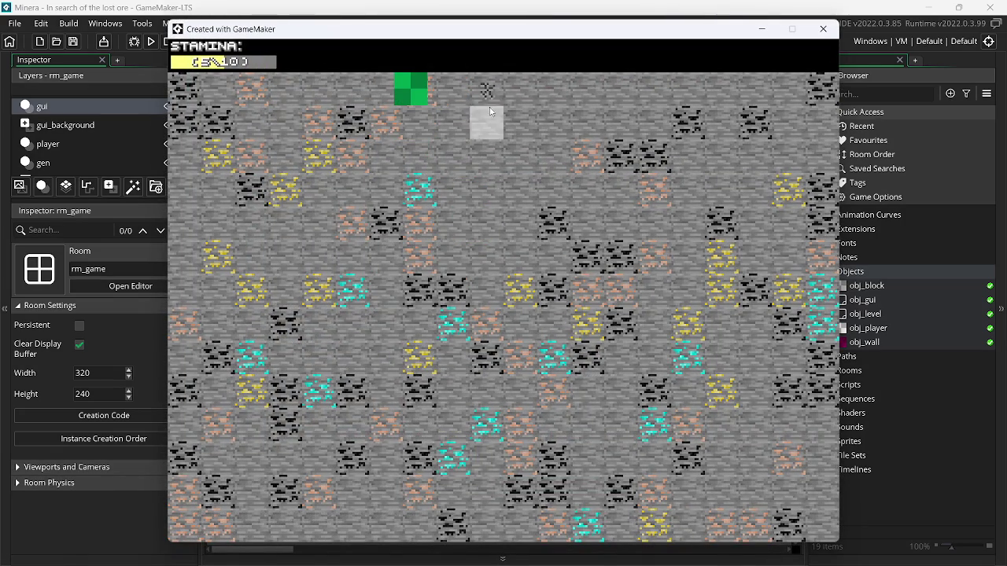
{"action": "key", "text": "Right"}
{"action": "left_click", "coordinate": [834, 33]}
{"action": "left_click", "coordinate": [329, 29]}
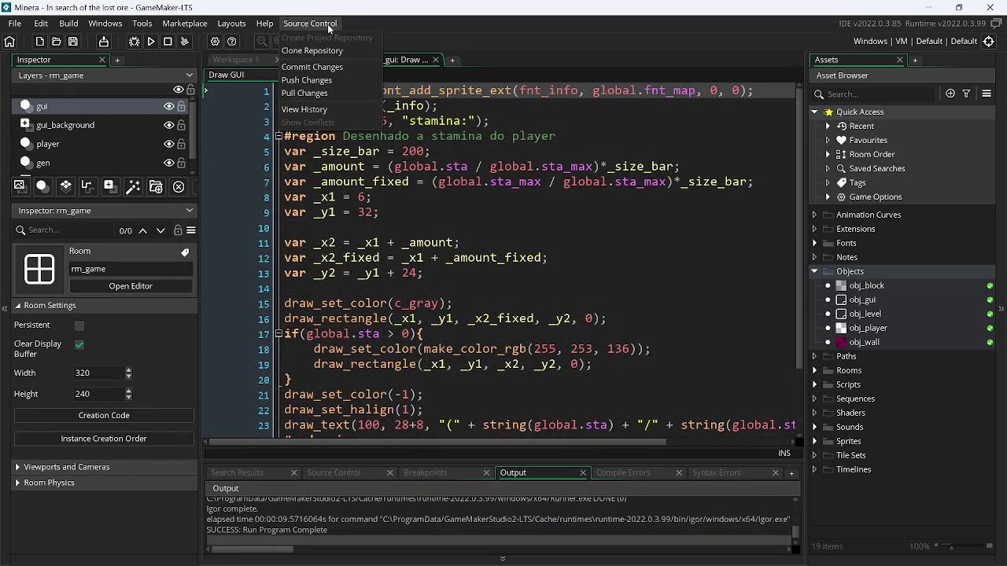
Inspect the 26.01.00 commit in the history and reload the project.
{"action": "left_click", "coordinate": [342, 110]}
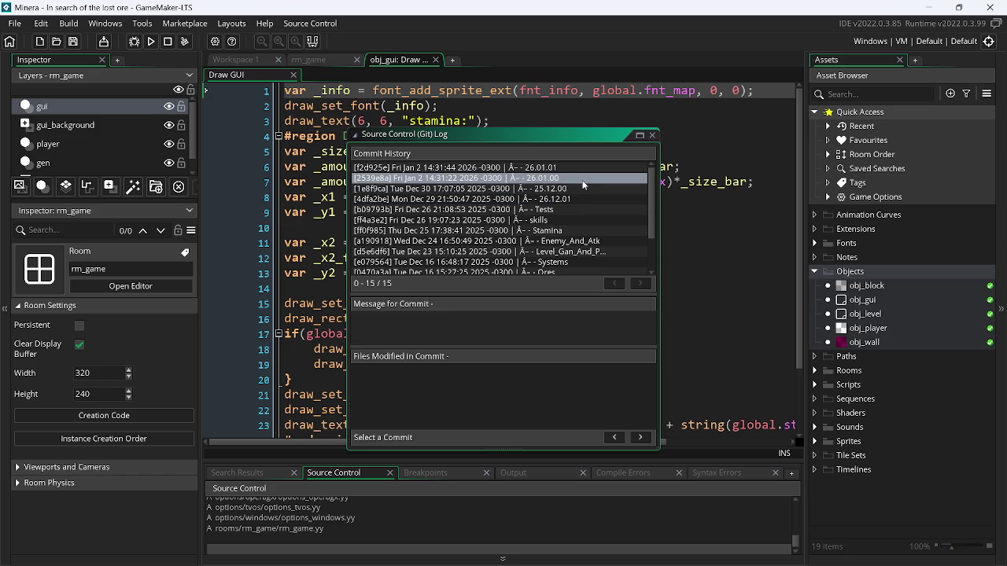
{"action": "left_click", "coordinate": [582, 180]}
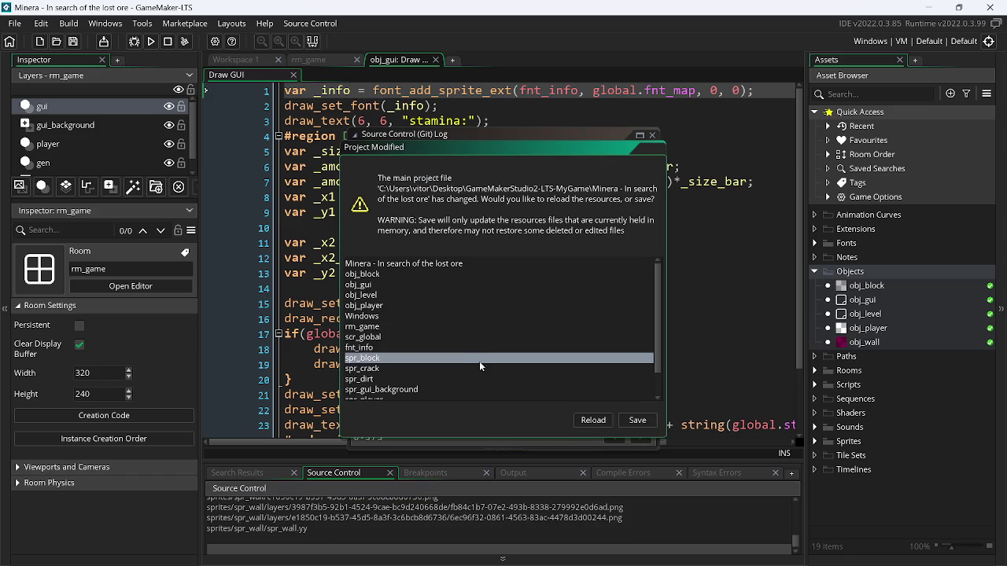
{"action": "left_click", "coordinate": [590, 424]}
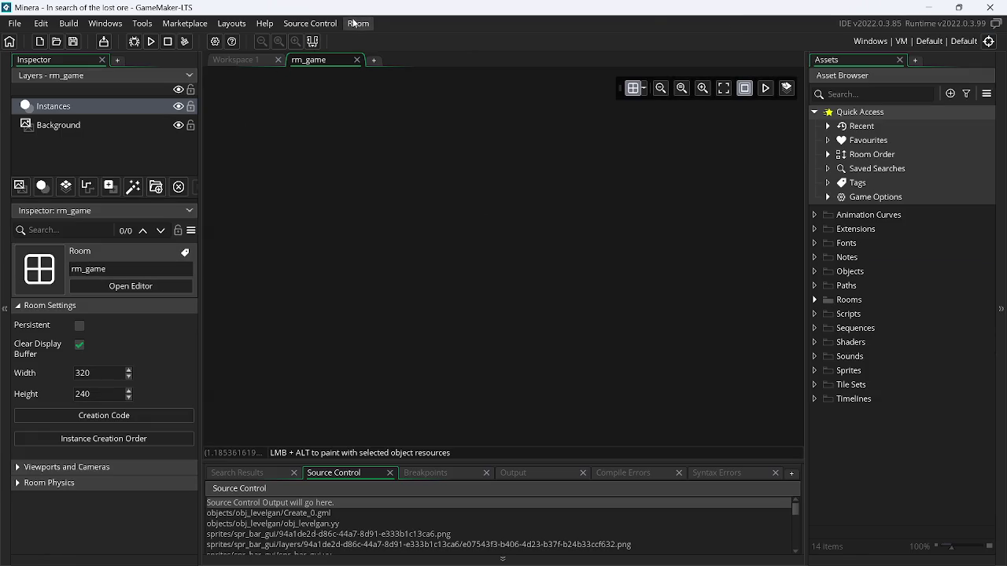
Revert the project to the 25.12.00 commit, then switch to OBS.
{"action": "left_click", "coordinate": [311, 23]}
{"action": "left_click", "coordinate": [324, 108]}
{"action": "right_click", "coordinate": [578, 189]}
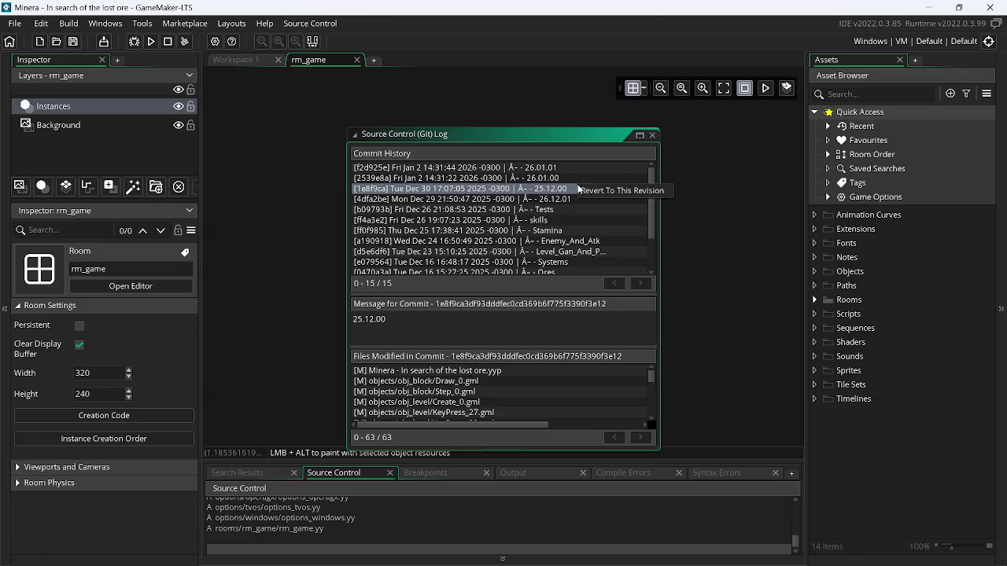
{"action": "left_click", "coordinate": [598, 193]}
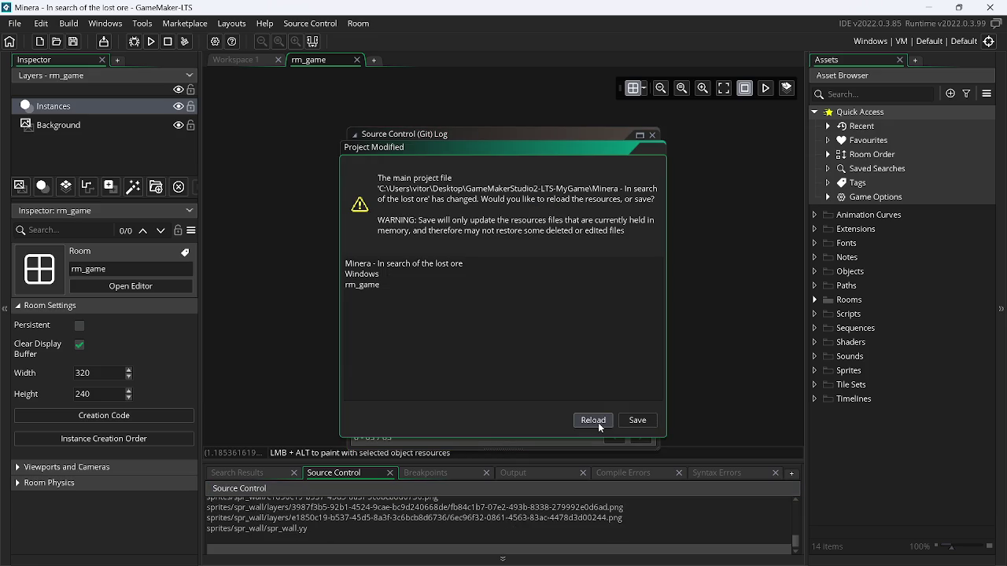
{"action": "key", "text": "alt+Tab"}
{"action": "key", "text": "alt+Tab"}
{"action": "key", "text": "alt+Tab"}
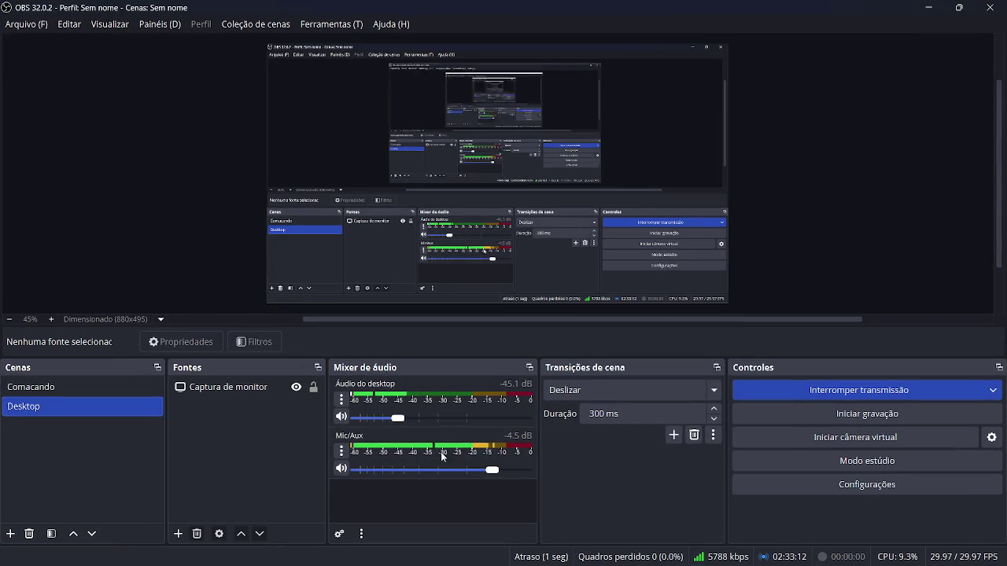
Back in GameMaker, run the 25.12.00 build to its 36:00 title screen and close it.
{"action": "left_click", "coordinate": [928, 7]}
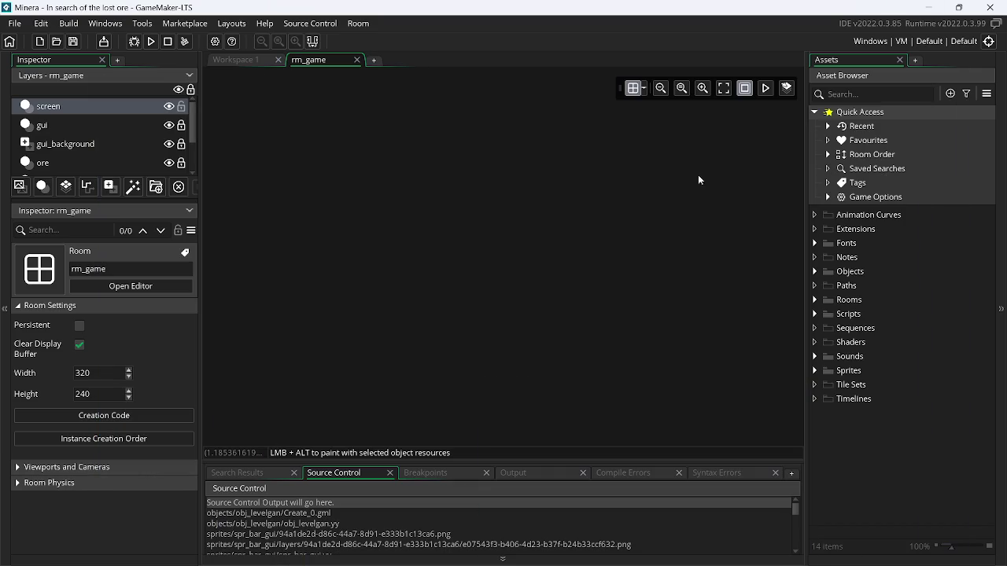
{"action": "left_click", "coordinate": [813, 272]}
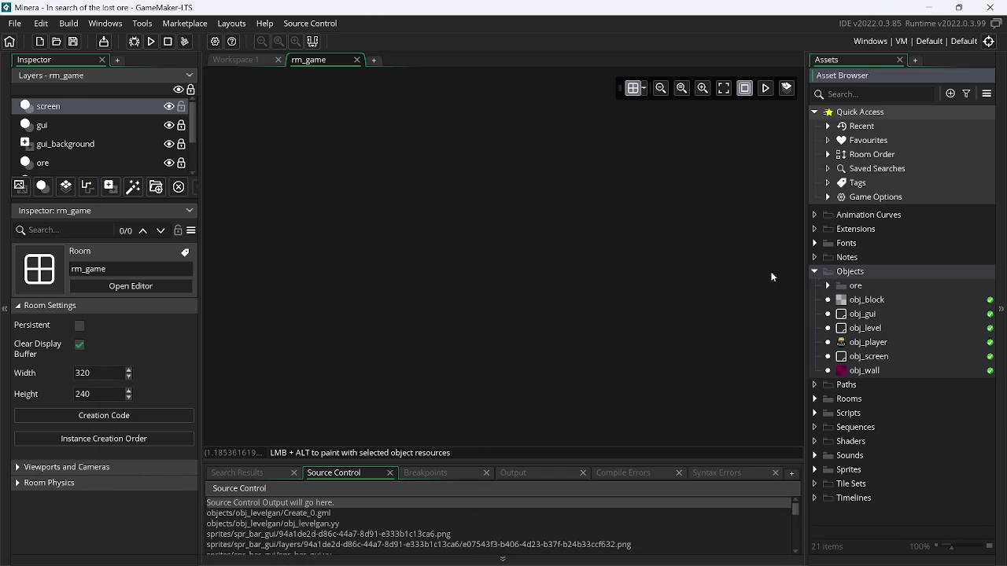
{"action": "left_click", "coordinate": [146, 41]}
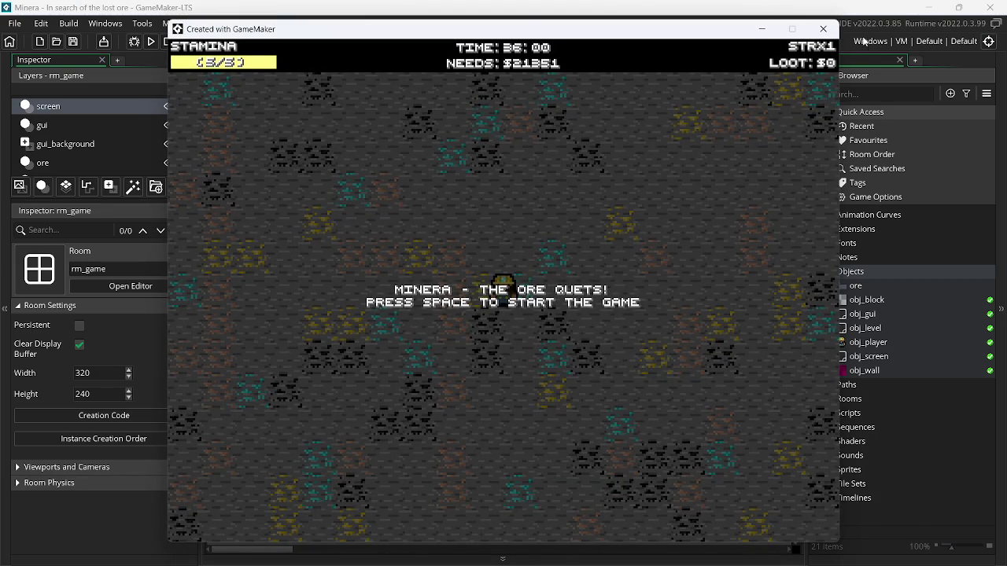
{"action": "left_click", "coordinate": [828, 24]}
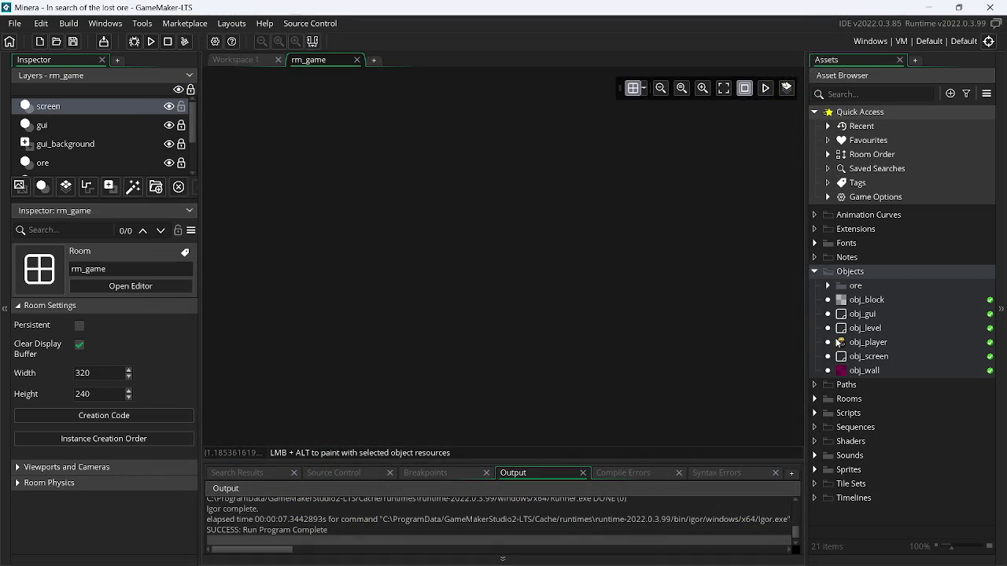
Expand Scripts and Rooms, then open obj_level showing its Create, Step and key-press events.
{"action": "left_click", "coordinate": [819, 413]}
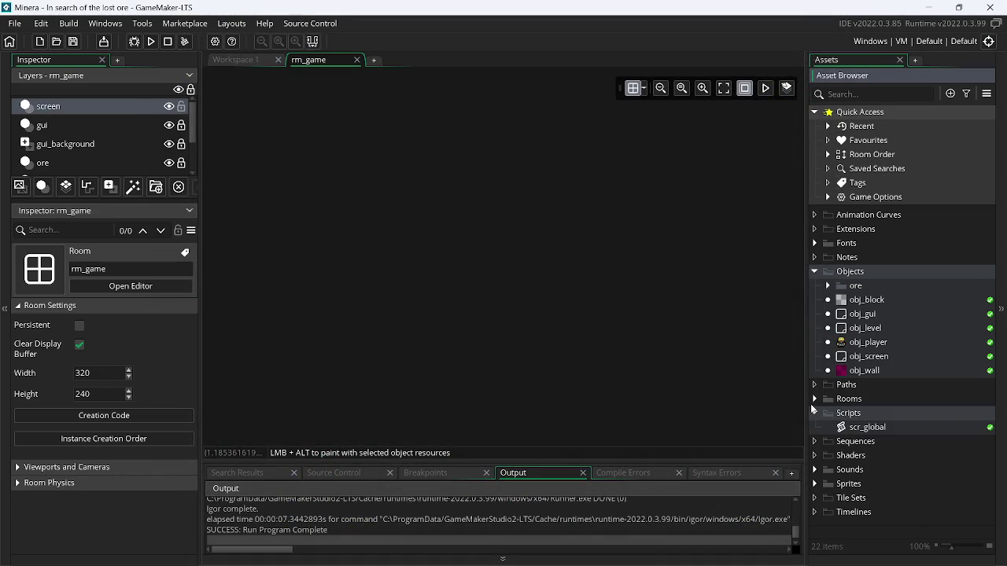
{"action": "left_click", "coordinate": [813, 402]}
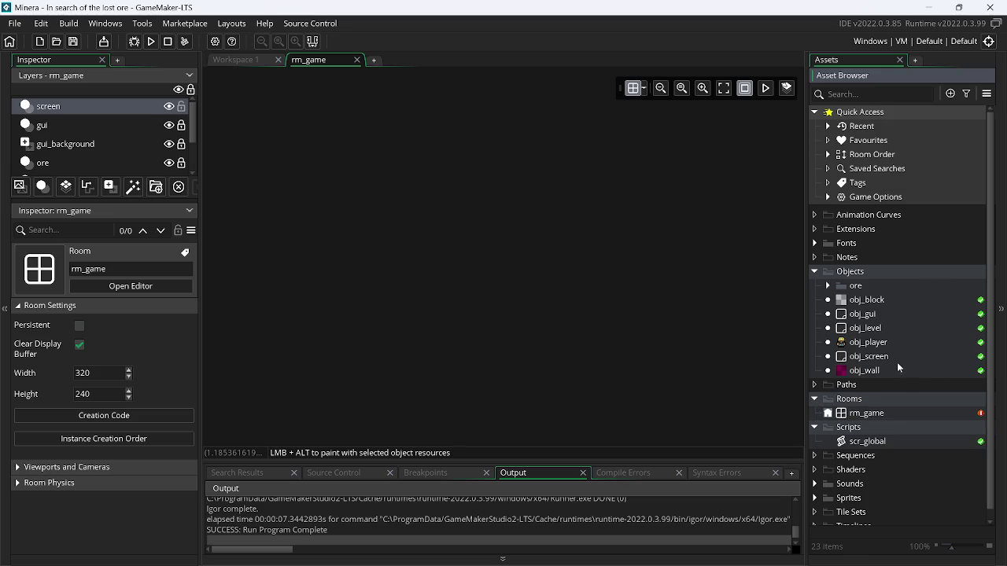
{"action": "double_click", "coordinate": [839, 287]}
{"action": "double_click", "coordinate": [838, 286]}
{"action": "double_click", "coordinate": [871, 328]}
{"action": "right_click", "coordinate": [871, 329]}
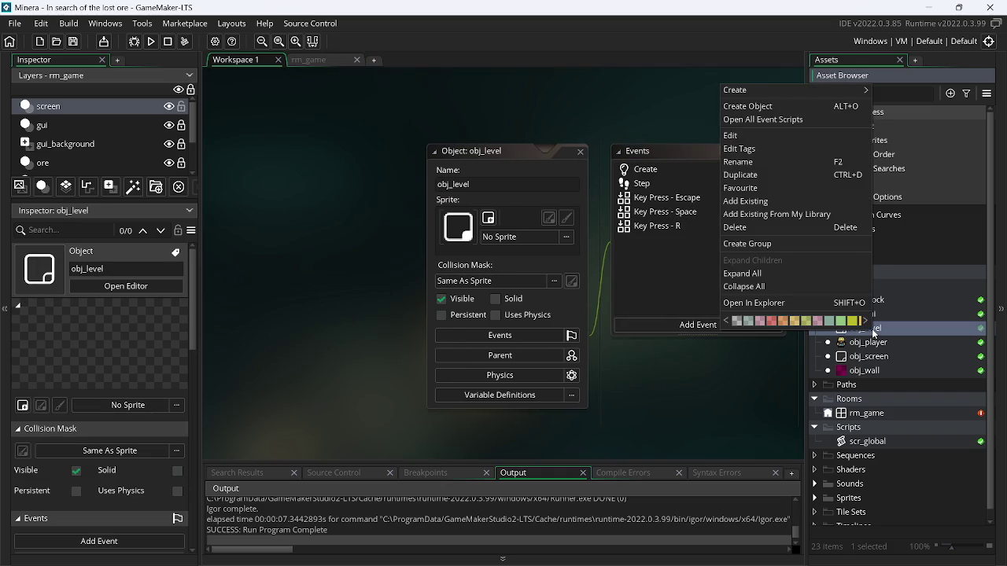
Open all of obj_level's event code on its Create event and open obj_gui's editor.
{"action": "left_click", "coordinate": [755, 119]}
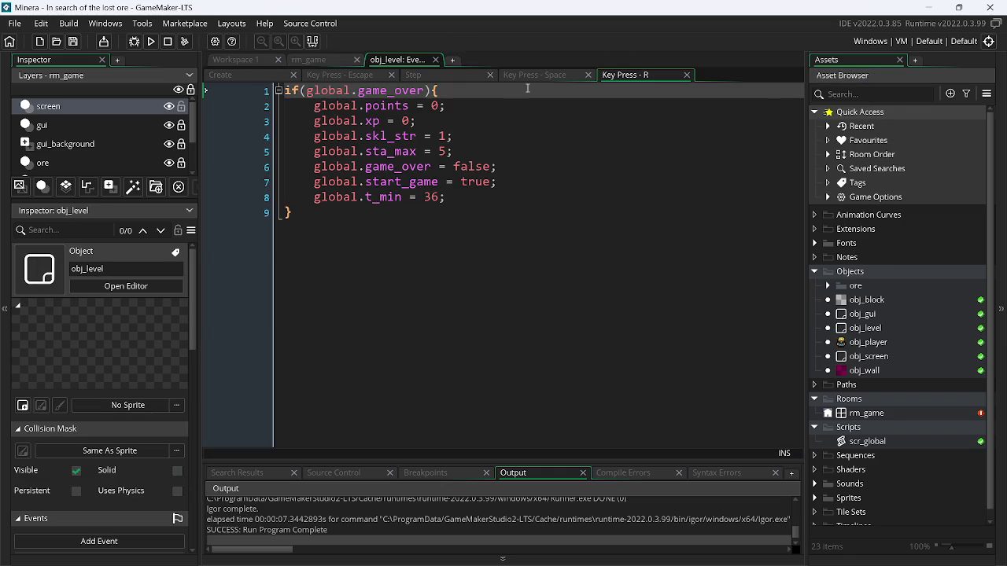
{"action": "left_click", "coordinate": [248, 73]}
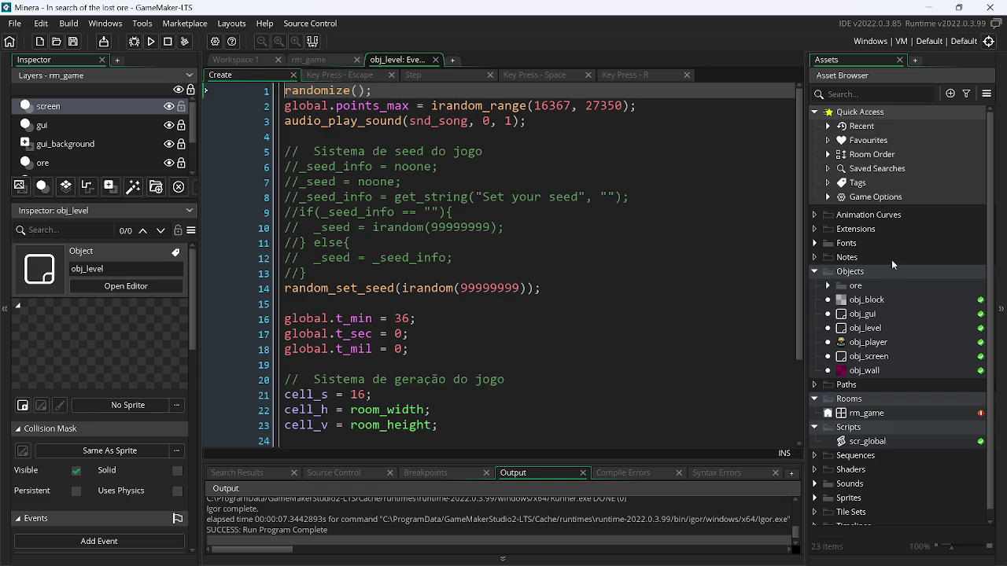
{"action": "double_click", "coordinate": [876, 321]}
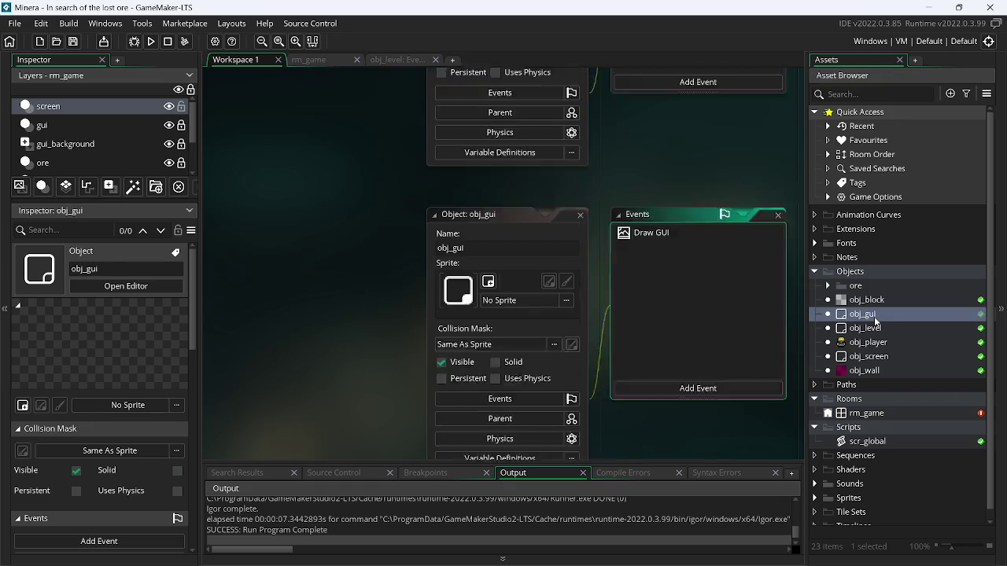
{"action": "right_click", "coordinate": [876, 322]}
View obj_player's Create and Step event code, then open the scr_global script.
{"action": "left_click", "coordinate": [968, 349]}
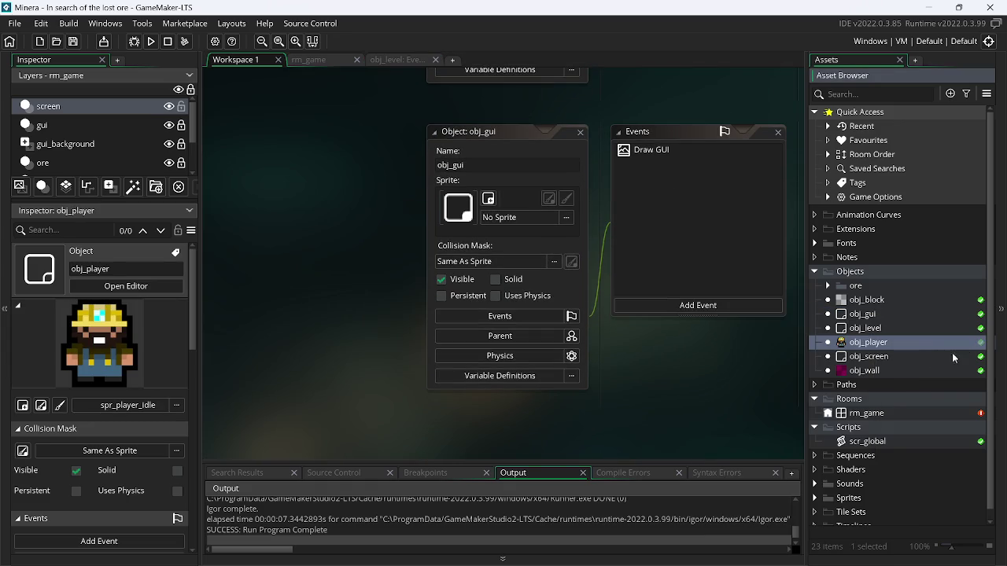
{"action": "right_click", "coordinate": [897, 349]}
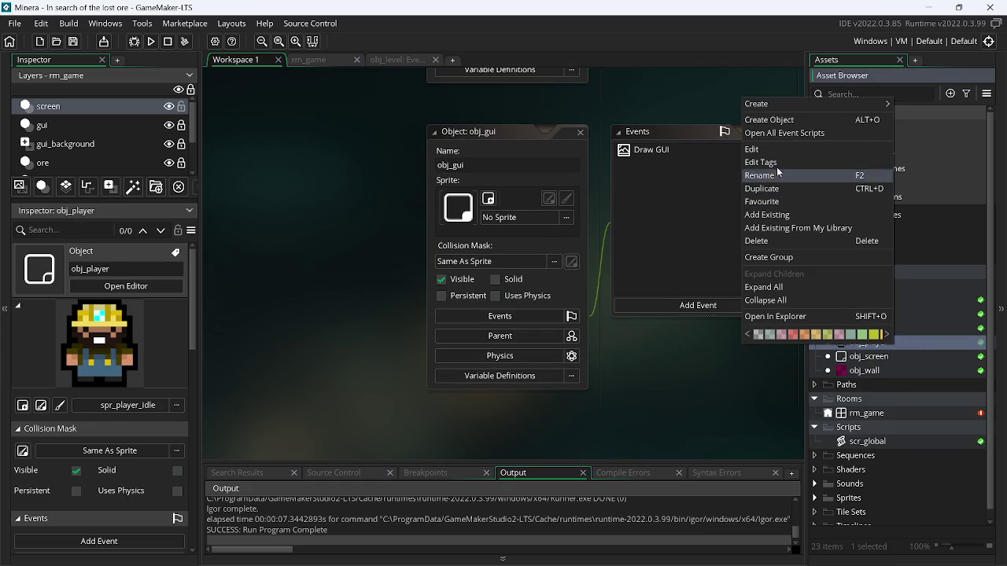
{"action": "left_click", "coordinate": [775, 136]}
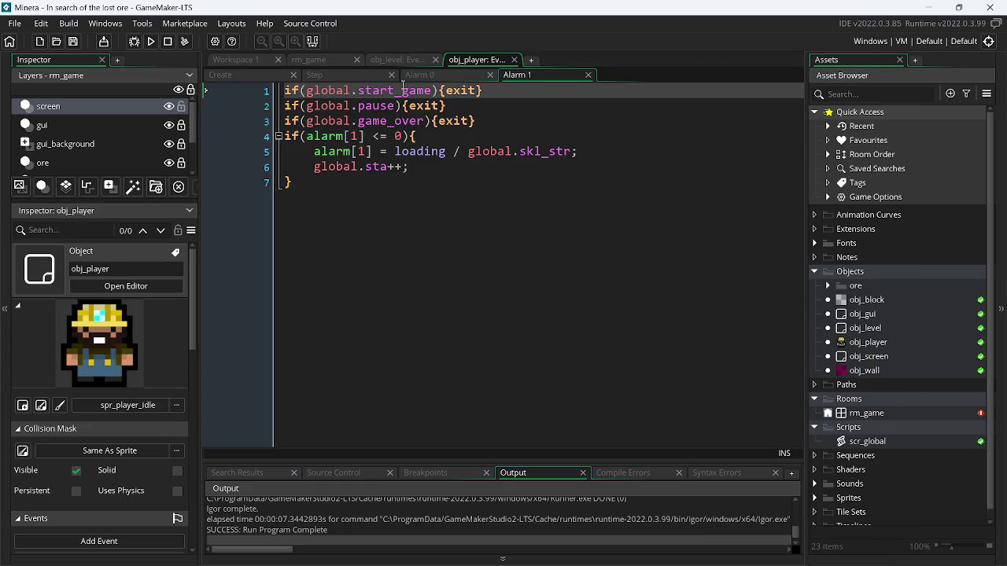
{"action": "left_click", "coordinate": [244, 74]}
{"action": "left_click", "coordinate": [348, 76]}
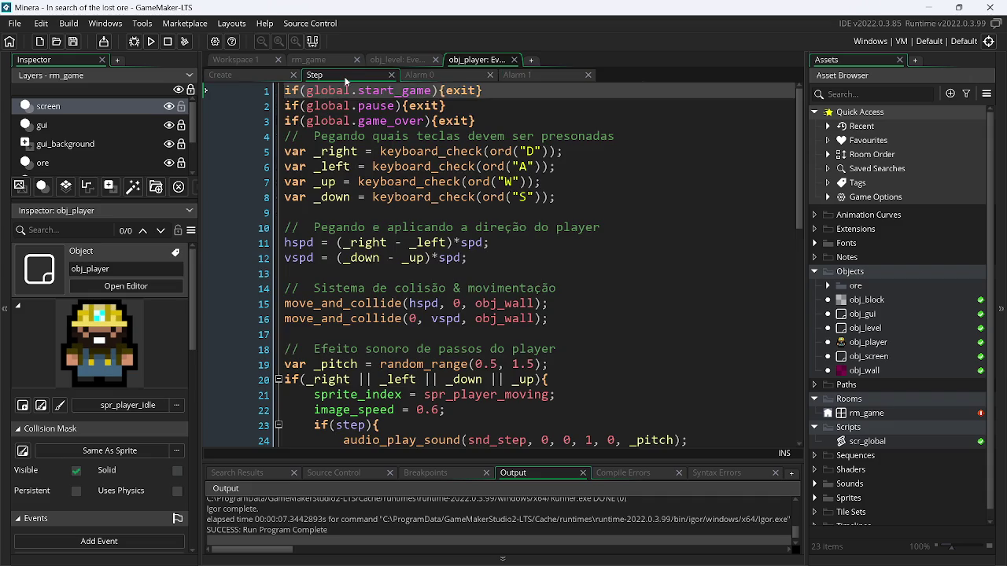
{"action": "right_click", "coordinate": [865, 443]}
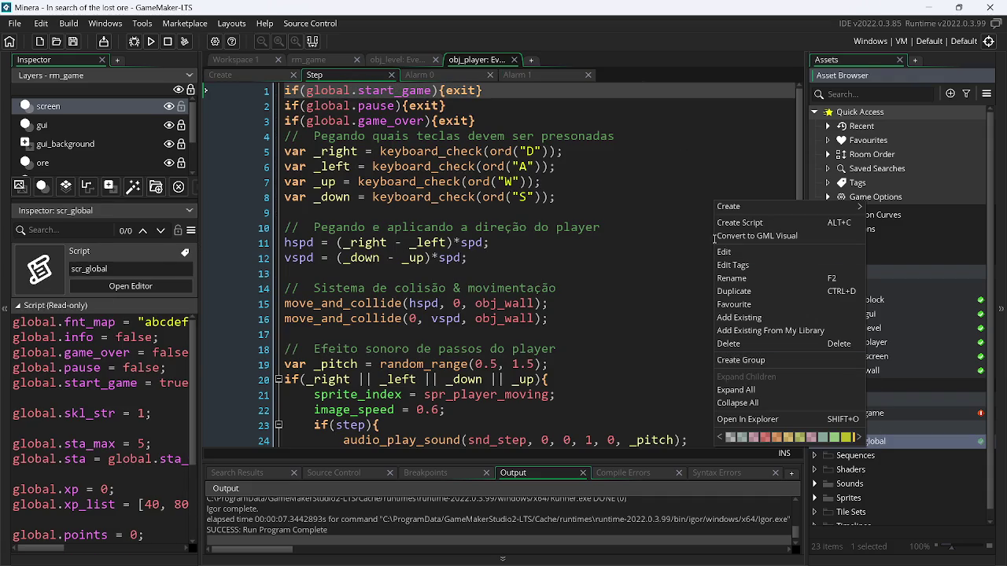
{"action": "double_click", "coordinate": [915, 443]}
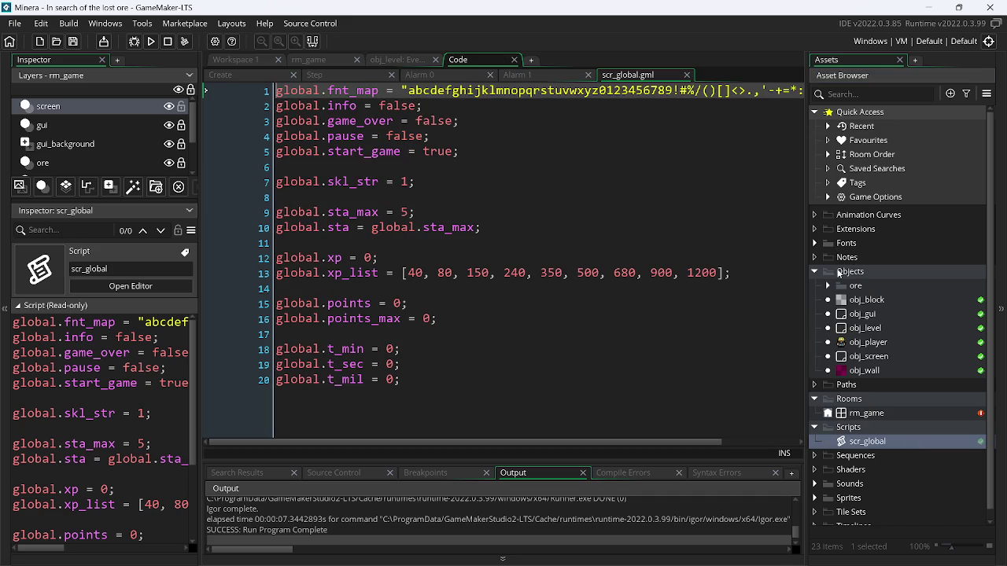
Open obj_screen's Draw GUI event code and its object editor.
{"action": "left_click", "coordinate": [881, 357]}
{"action": "right_click", "coordinate": [881, 357]}
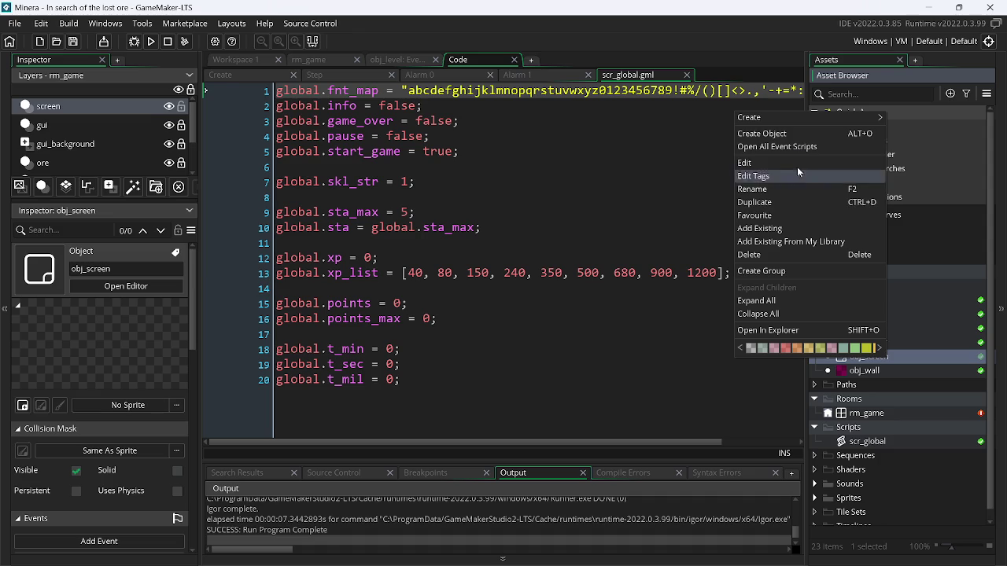
{"action": "left_click", "coordinate": [778, 148]}
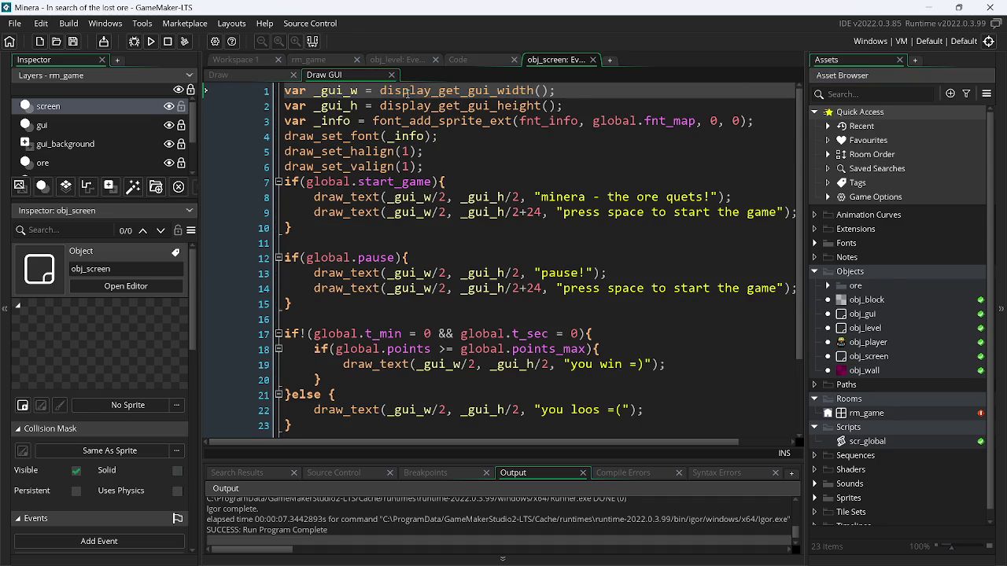
{"action": "double_click", "coordinate": [897, 358]}
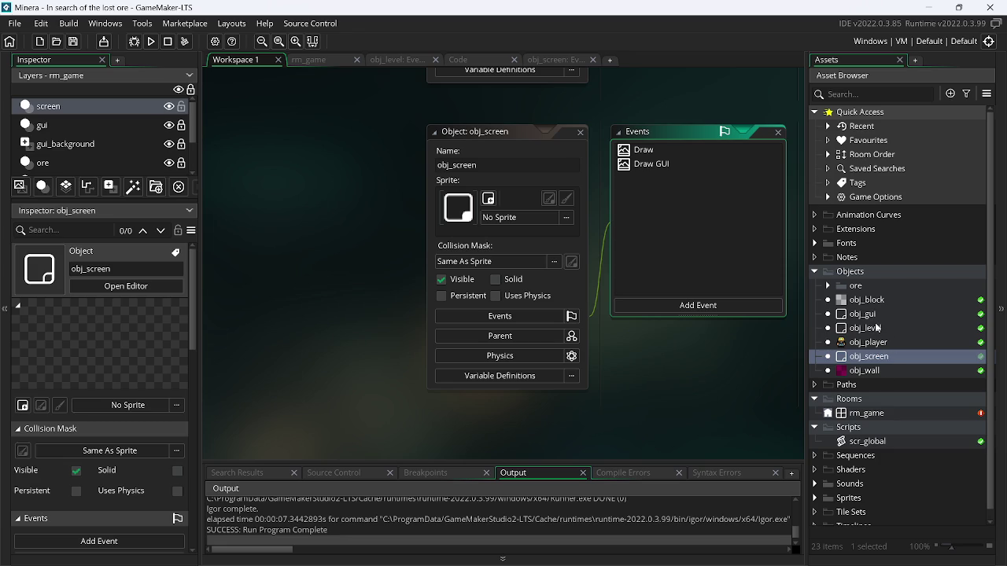
Open all of obj_level's events and review its Escape key-press and Step code.
{"action": "double_click", "coordinate": [879, 329]}
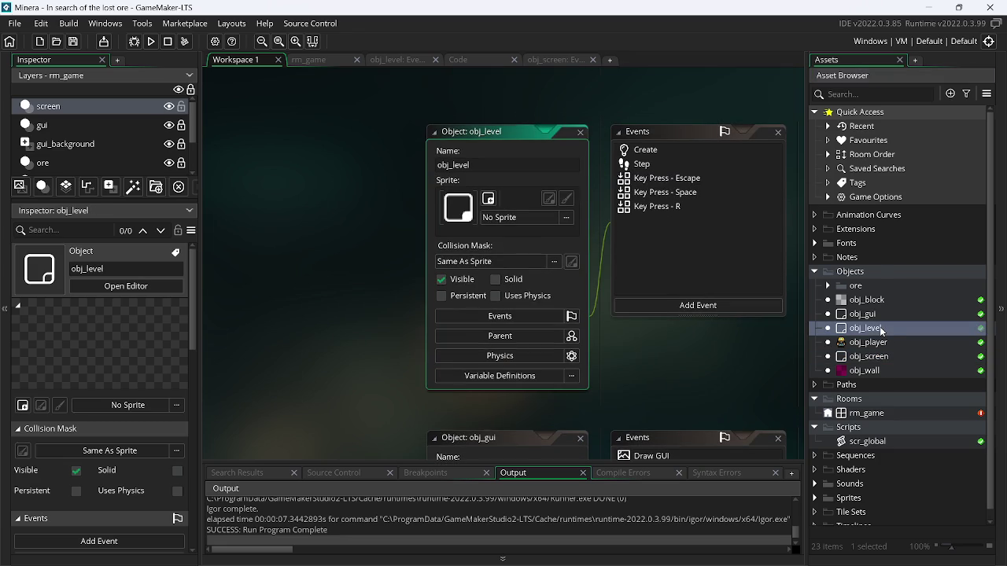
{"action": "right_click", "coordinate": [881, 331]}
{"action": "left_click", "coordinate": [767, 118]}
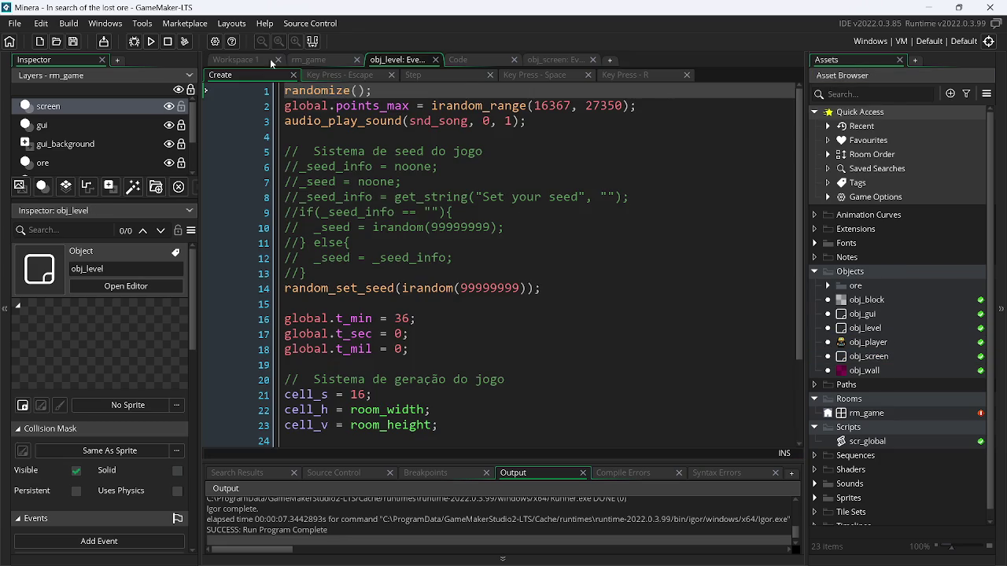
{"action": "left_click", "coordinate": [319, 70]}
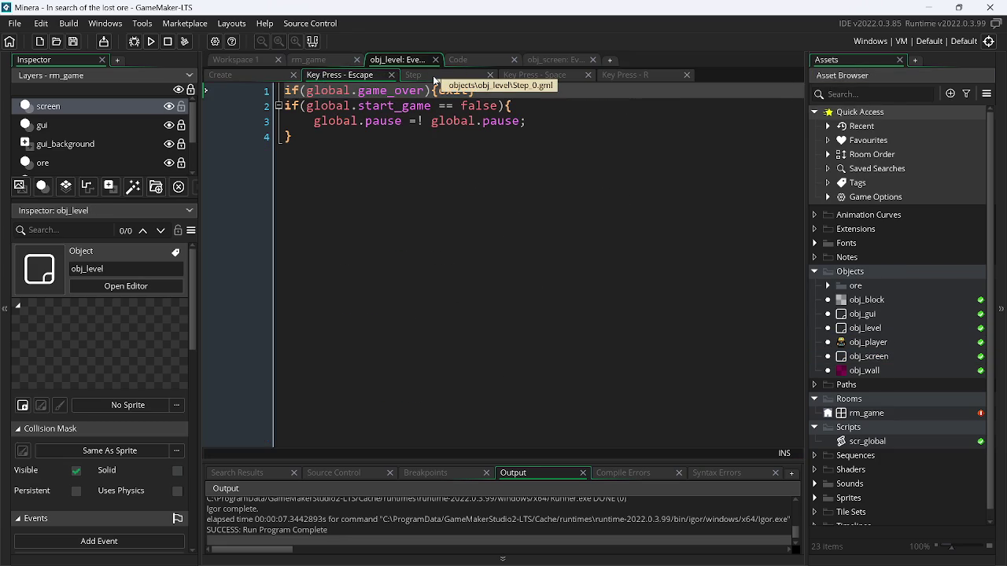
{"action": "left_click", "coordinate": [432, 75]}
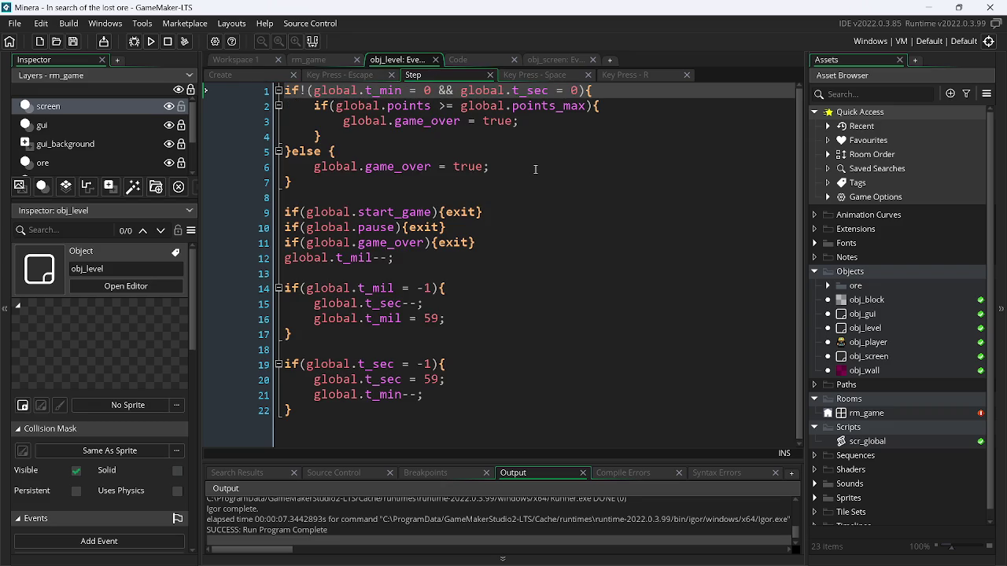
Move the scr_global script into its own editor tab.
{"action": "left_click", "coordinate": [559, 63]}
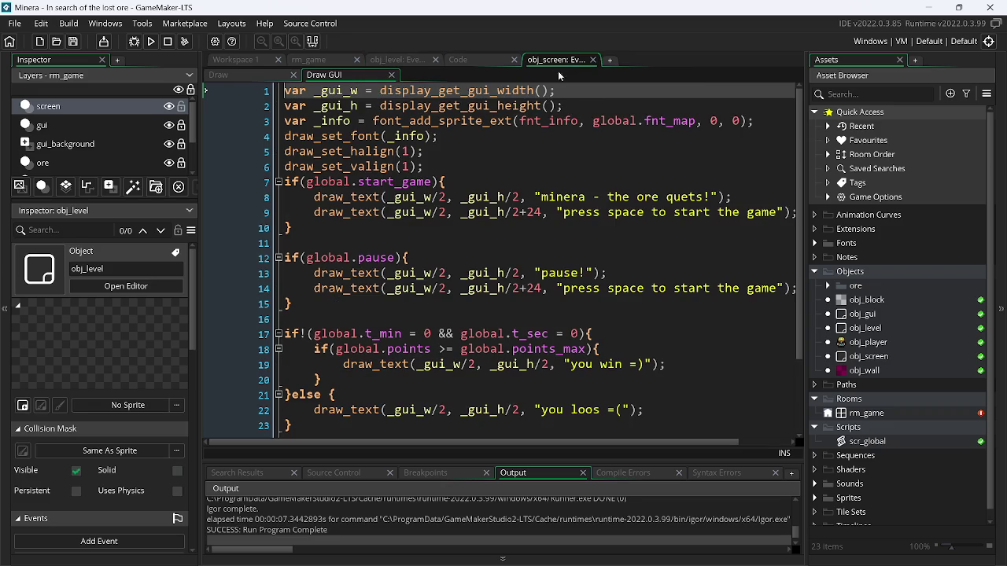
{"action": "left_click", "coordinate": [470, 62]}
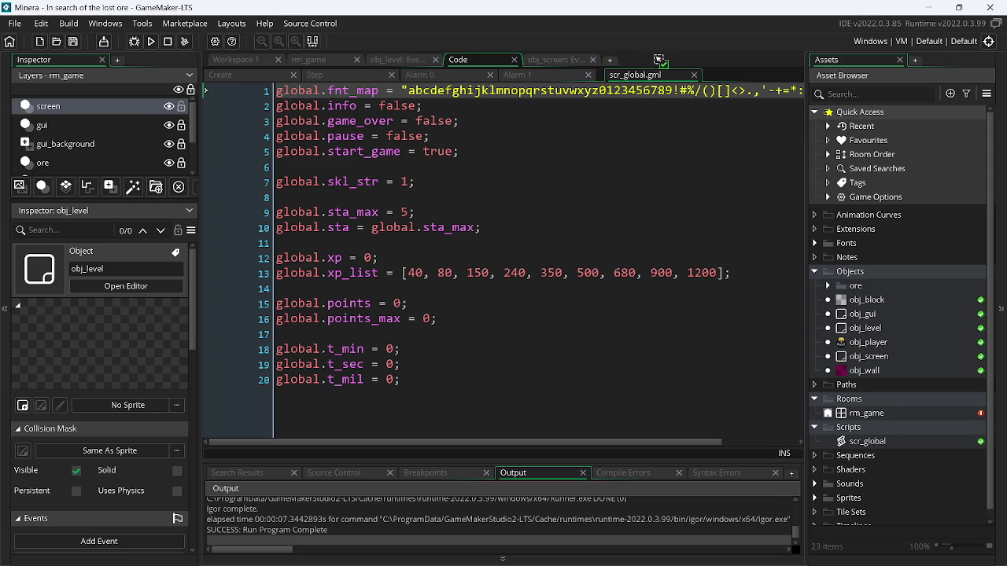
{"action": "left_click_drag", "start_coordinate": [658, 60], "coordinate": [658, 59]}
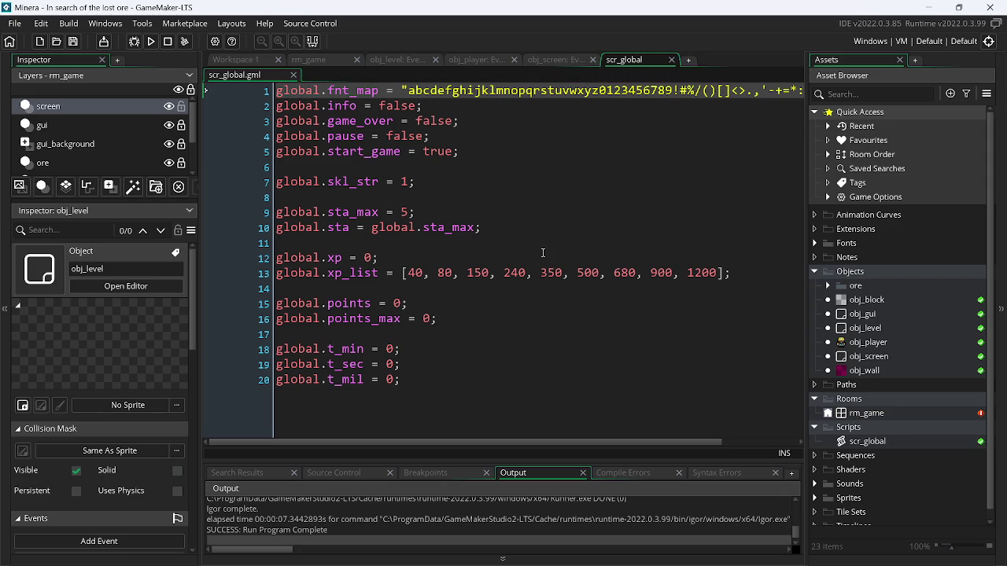
Recheck obj_screen, obj_player and obj_level Create code, then select scr_global's timer globals on lines 18–20.
{"action": "left_click", "coordinate": [556, 63]}
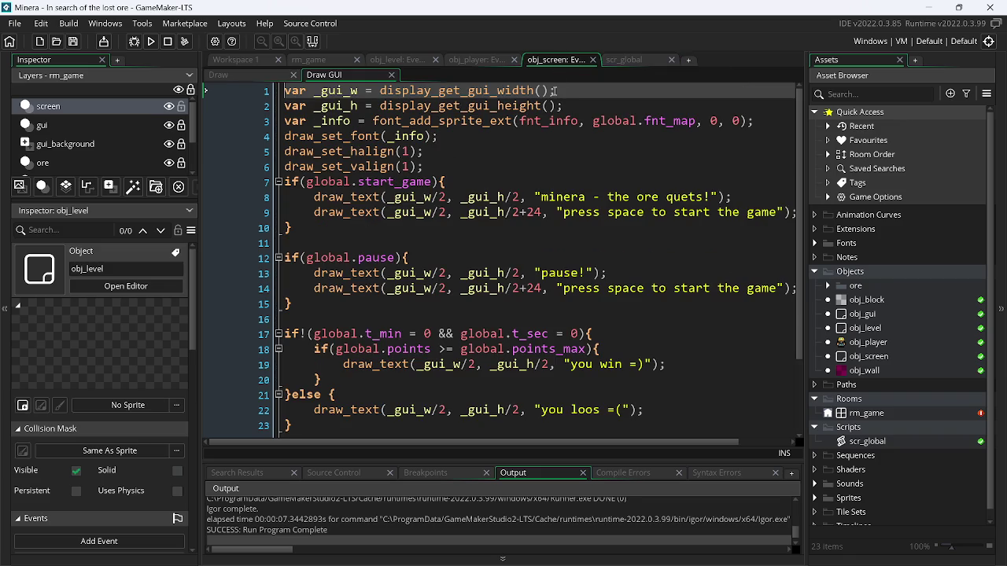
{"action": "left_click", "coordinate": [483, 61]}
{"action": "left_click", "coordinate": [397, 60]}
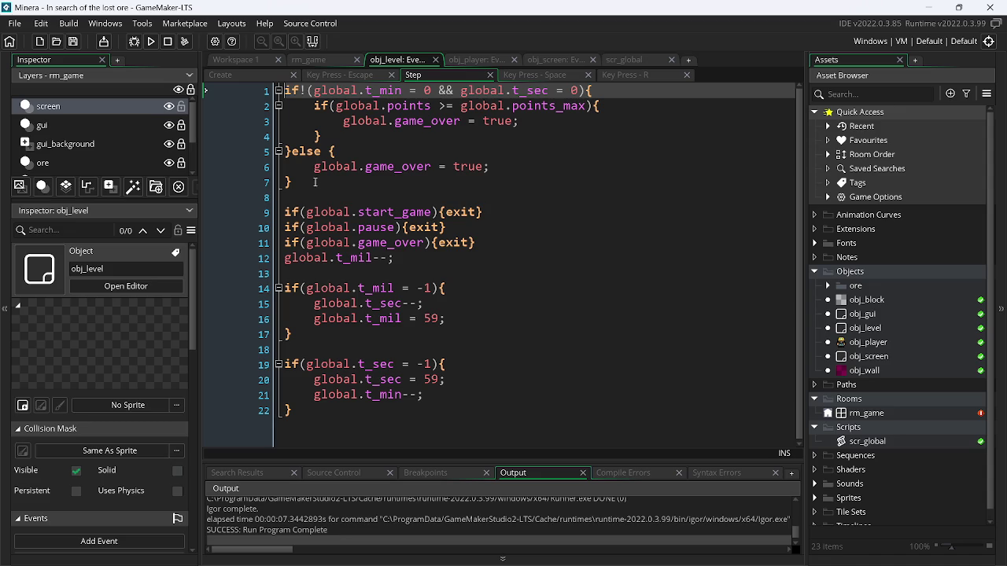
{"action": "left_click", "coordinate": [247, 76]}
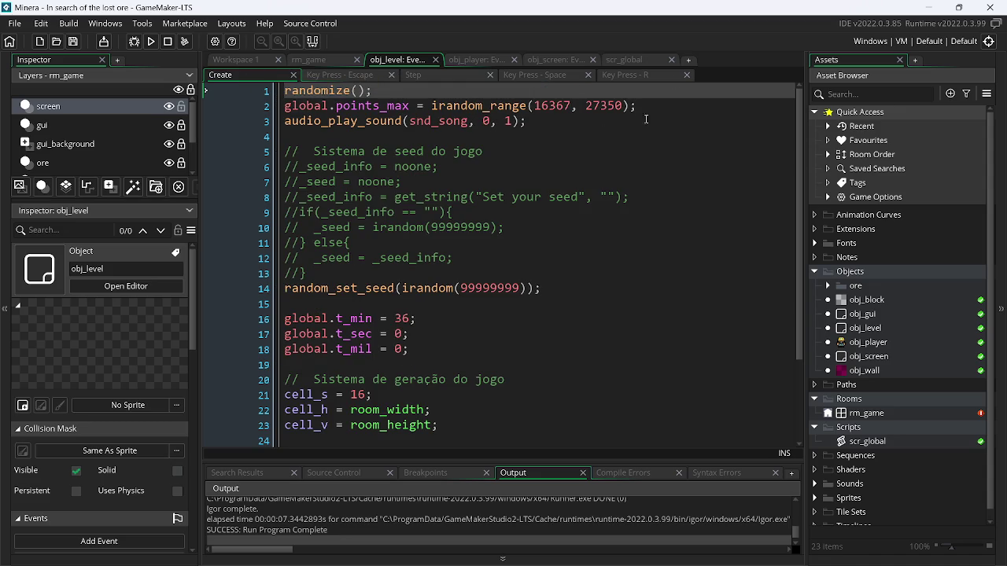
{"action": "left_click", "coordinate": [625, 60]}
{"action": "left_click_drag", "start_coordinate": [420, 380], "coordinate": [275, 349]}
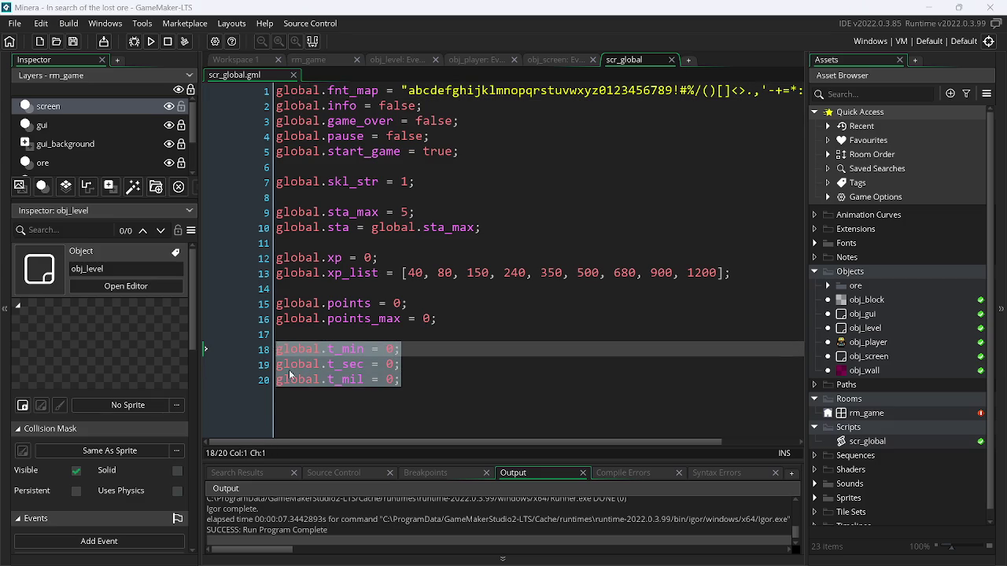
In Survaveliz's scr_global, add global.t_min, t_sec and t_mil set to 0 after the lifebar globals.
{"action": "key", "text": "alt+Tab"}
{"action": "key", "text": "alt+Tab"}
{"action": "key", "text": "alt+Tab"}
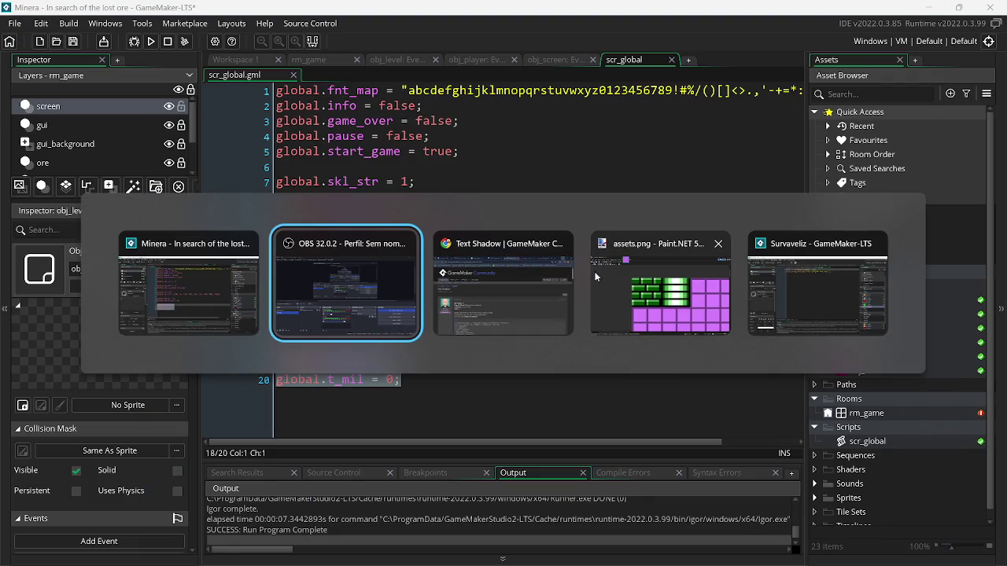
{"action": "key", "text": "alt+Tab"}
{"action": "key", "text": "alt+Tab"}
{"action": "key", "text": "alt+Tab"}
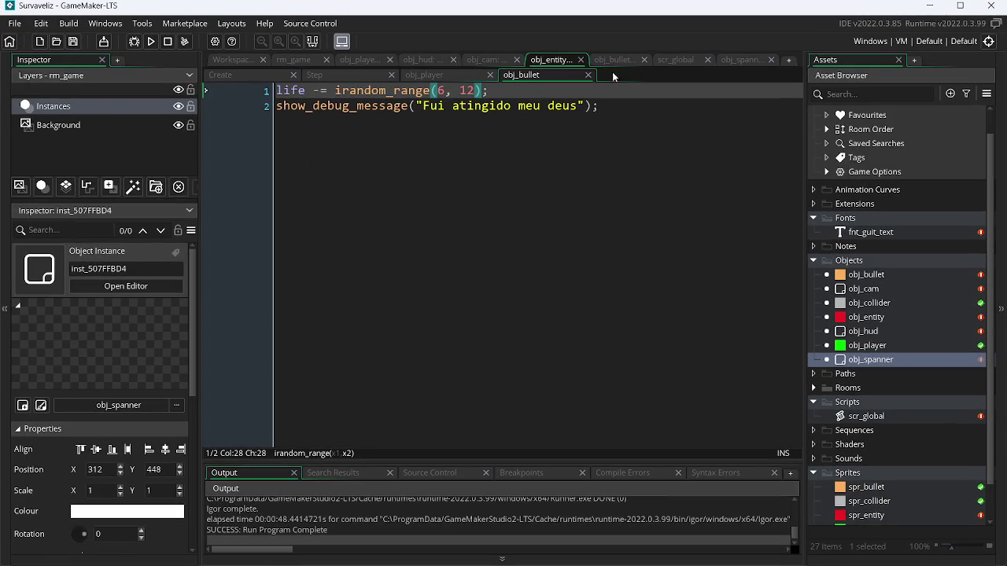
{"action": "left_click", "coordinate": [691, 62]}
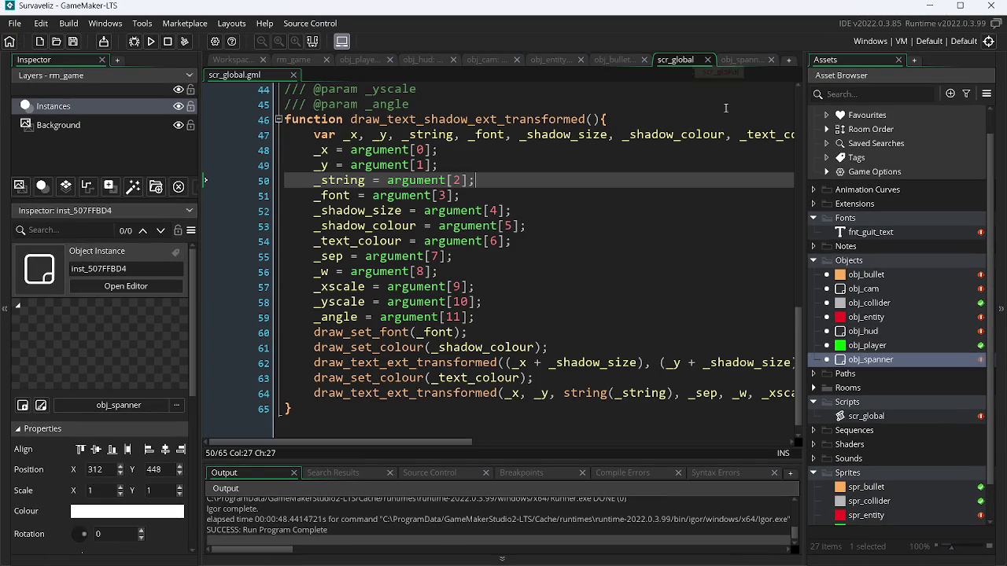
{"action": "scroll", "coordinate": [804, 332], "scroll_direction": "up", "scroll_amount": 15}
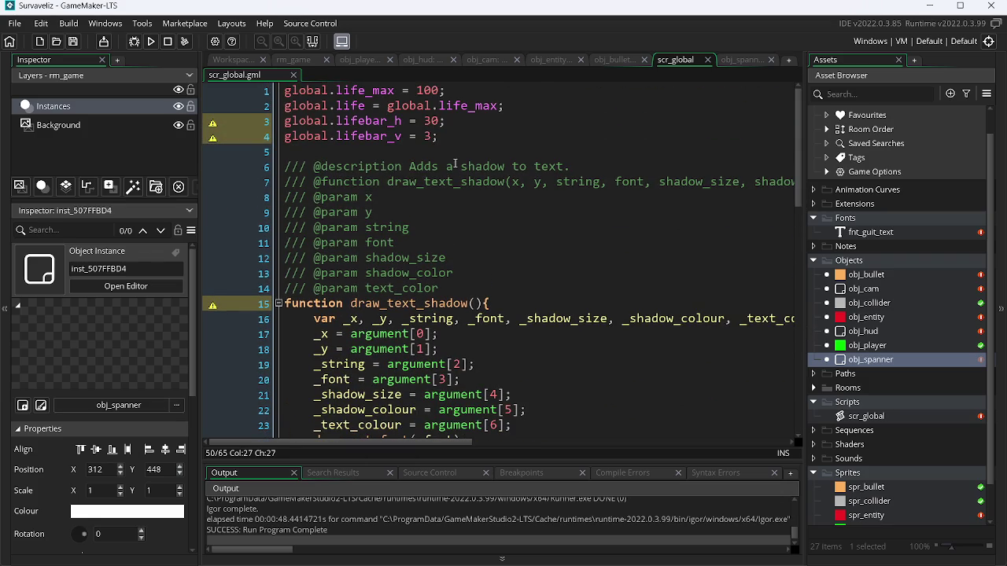
{"action": "left_click", "coordinate": [452, 136]}
{"action": "key", "text": "Return"}
{"action": "key", "text": "Return"}
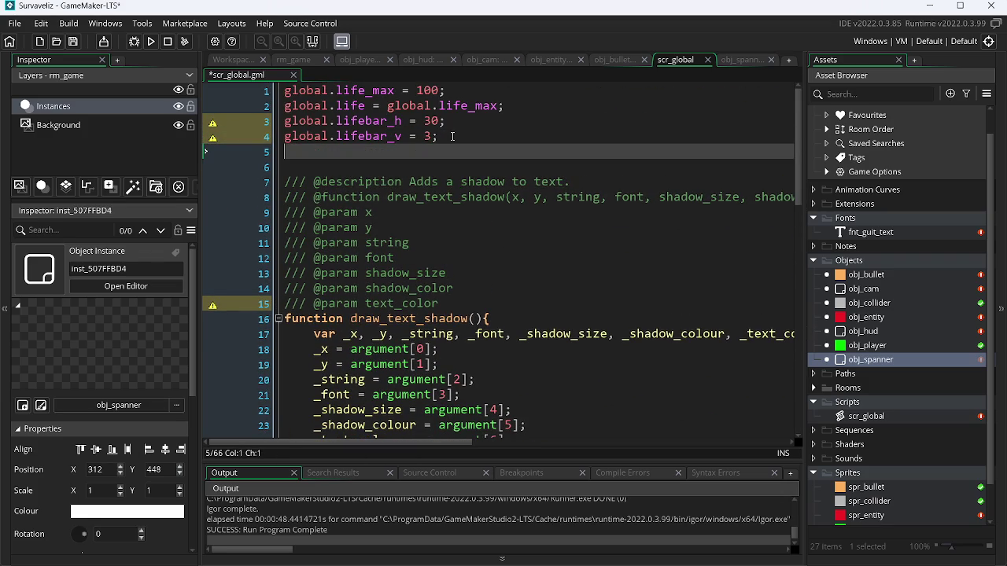
{"action": "type", "text": "global.t_min = 0; global.t_sec = 0; global.t_mil = 0;"}
Delete the life and lifebar globals on lines 1–4 and the blank lines left behind.
{"action": "mouse_move", "coordinate": [443, 131]}
{"action": "left_mouse_down"}
{"action": "mouse_move", "coordinate": [369, 108]}
{"action": "mouse_move", "coordinate": [245, 97]}
{"action": "left_mouse_up"}
{"action": "key", "text": "BackSpace"}
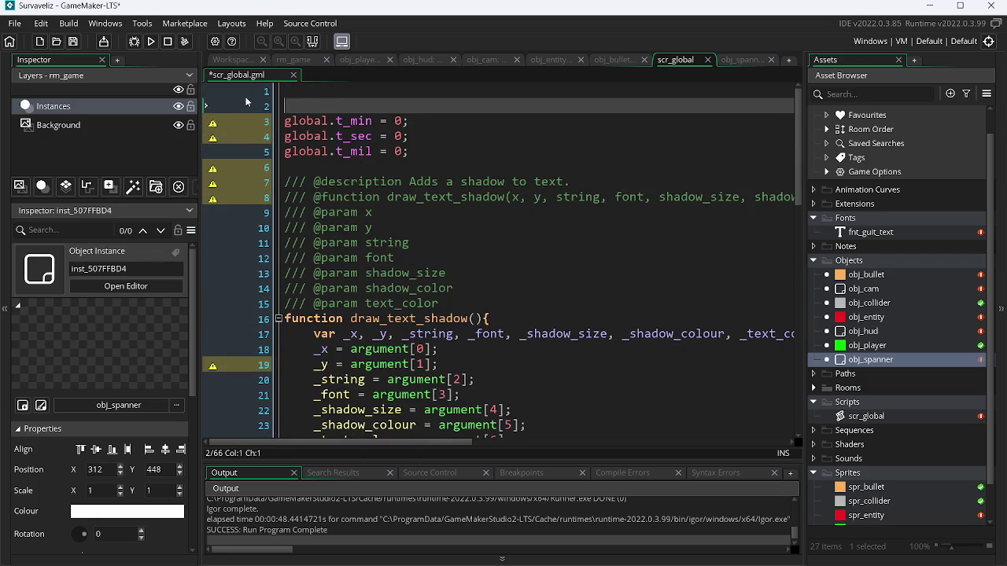
{"action": "key", "text": "Delete"}
{"action": "key", "text": "Delete"}
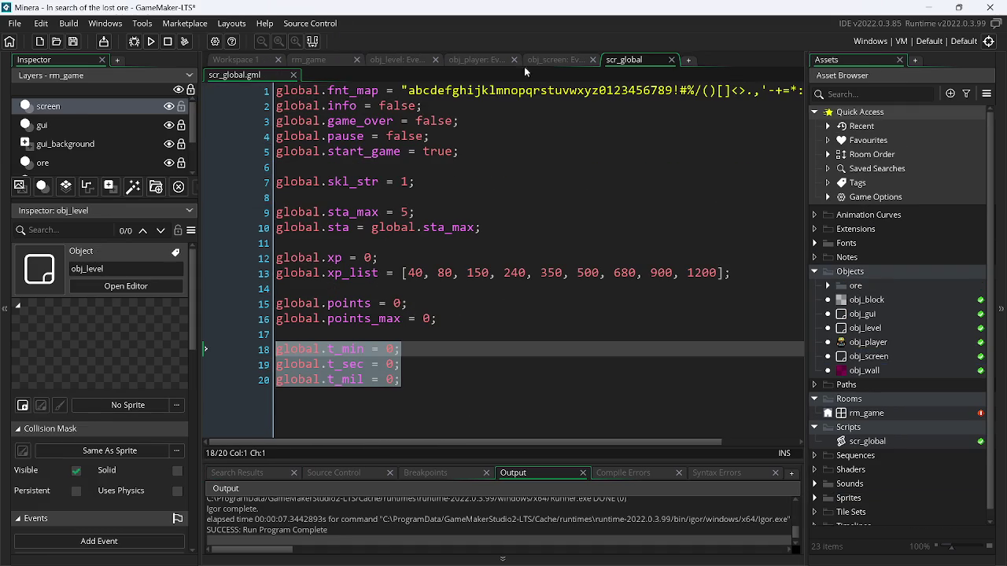
Copy the timer globals from obj_level's Create code into obj_player's Create event after vspd = 0.
{"action": "left_click", "coordinate": [573, 58]}
{"action": "left_click", "coordinate": [411, 59]}
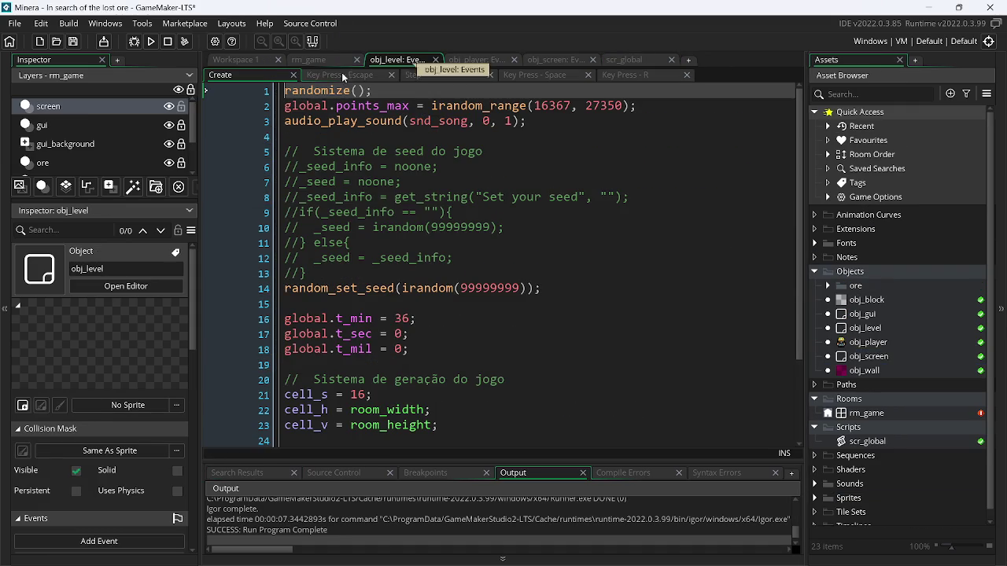
{"action": "left_click_drag", "start_coordinate": [411, 349], "coordinate": [277, 306]}
{"action": "key", "text": "ctrl+c"}
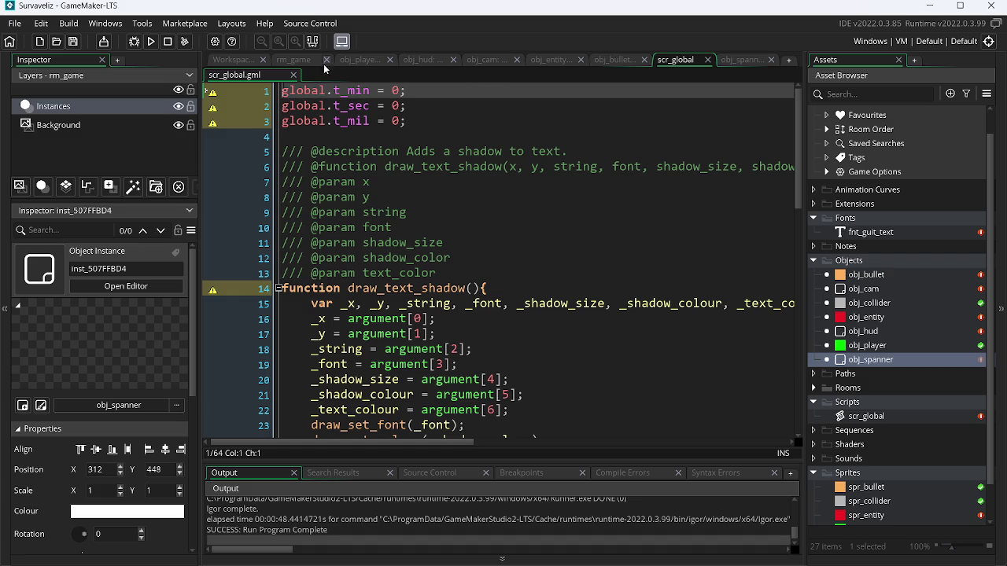
{"action": "left_click", "coordinate": [284, 62]}
{"action": "left_click", "coordinate": [364, 63]}
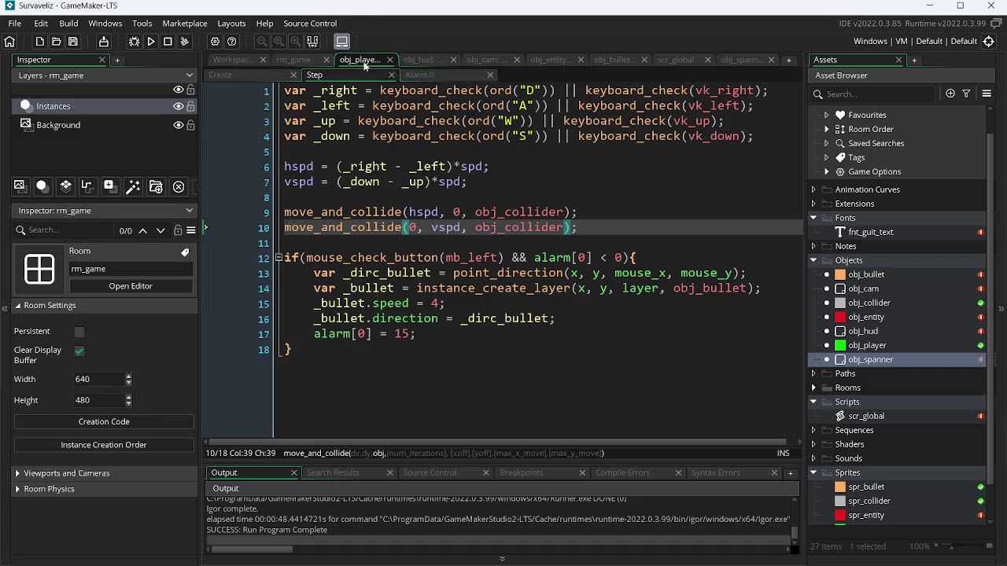
{"action": "left_click", "coordinate": [220, 74]}
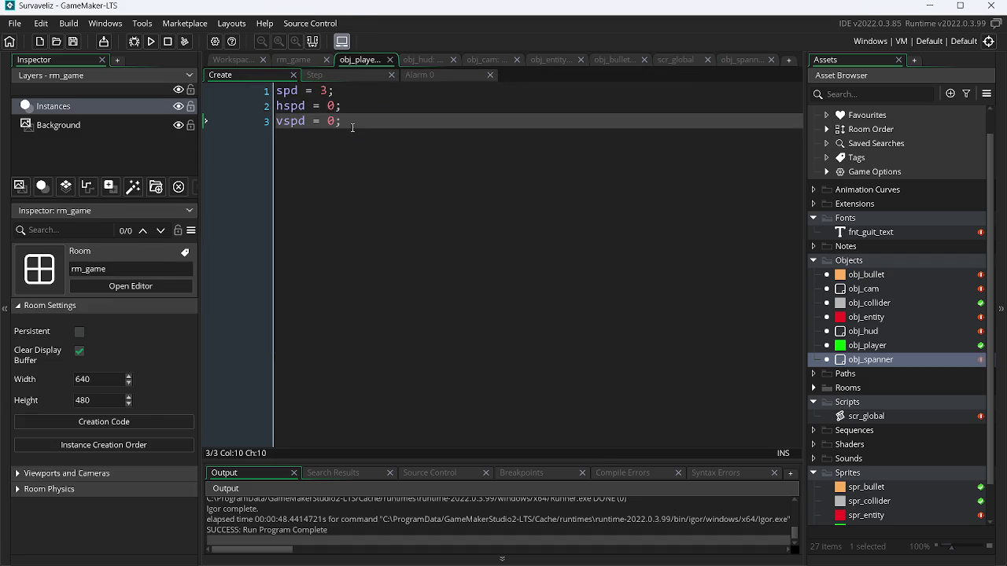
{"action": "key", "text": "Return"}
{"action": "key", "text": "ctrl+v"}
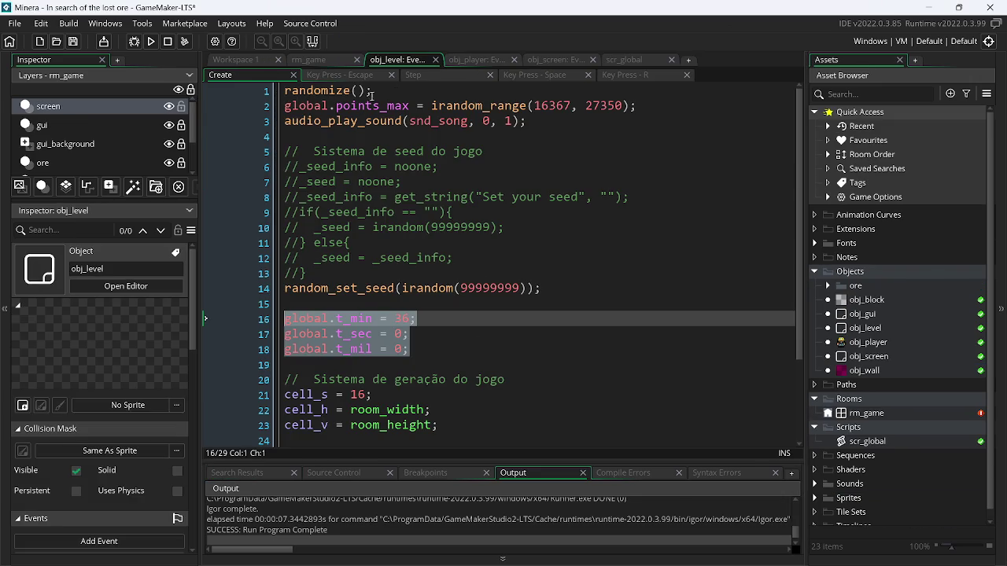
Paste Minera's timer countdown lines 12–22 after the shooting block in obj_player's Step event.
{"action": "left_click", "coordinate": [409, 82]}
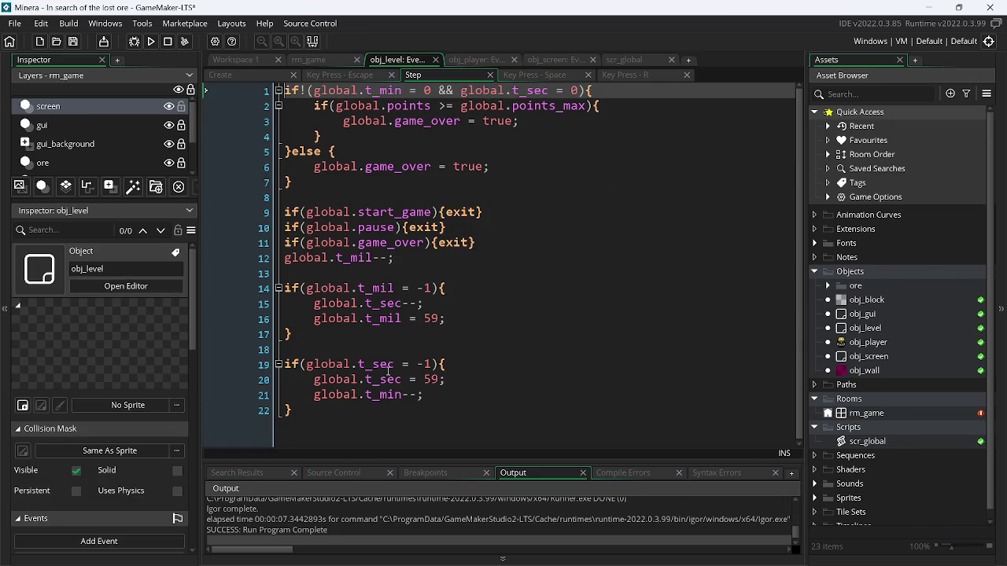
{"action": "left_click", "coordinate": [299, 410]}
{"action": "left_click_drag", "start_coordinate": [298, 410], "coordinate": [285, 213]}
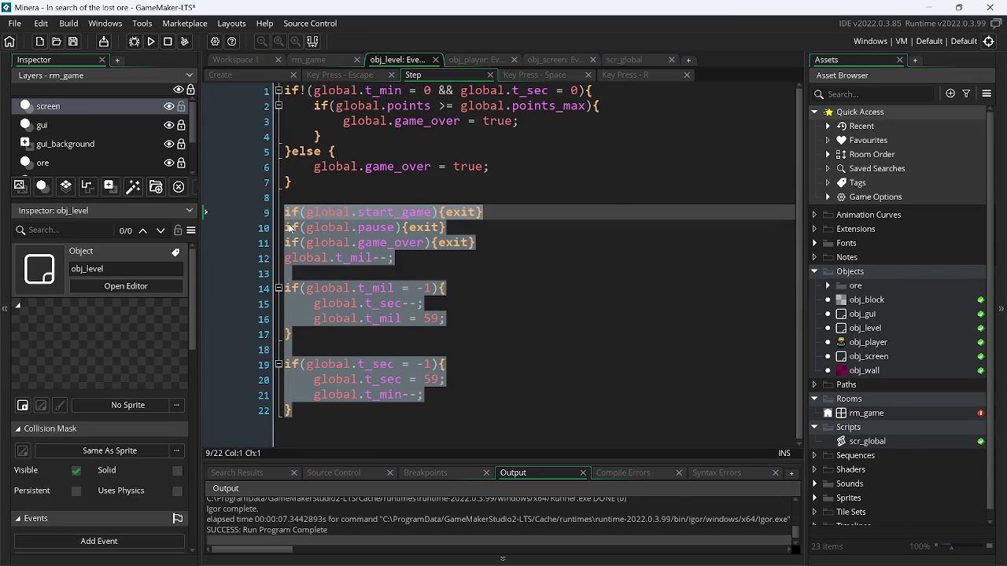
{"action": "left_click", "coordinate": [371, 318]}
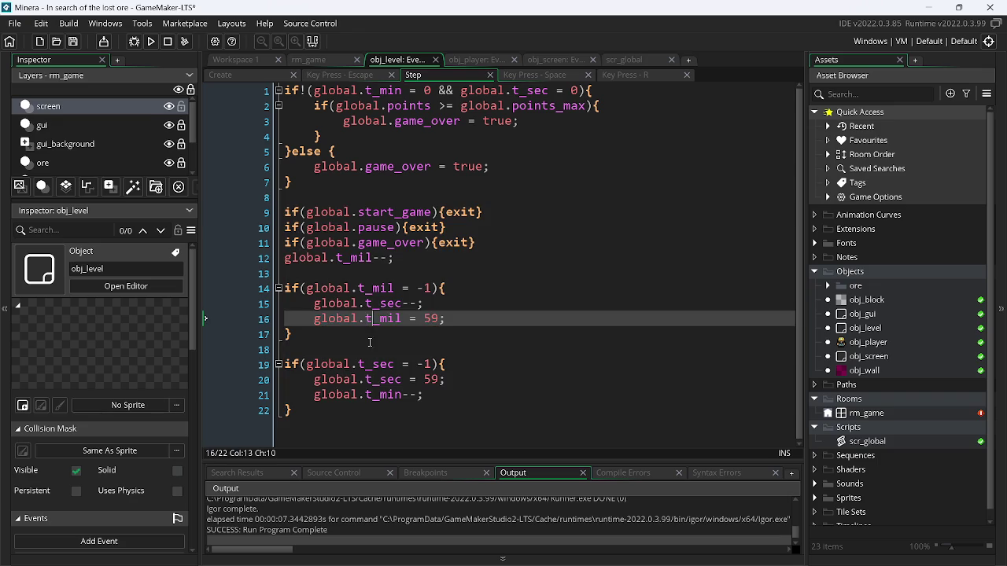
{"action": "left_click_drag", "start_coordinate": [291, 411], "coordinate": [281, 261]}
{"action": "key", "text": "ctrl+c"}
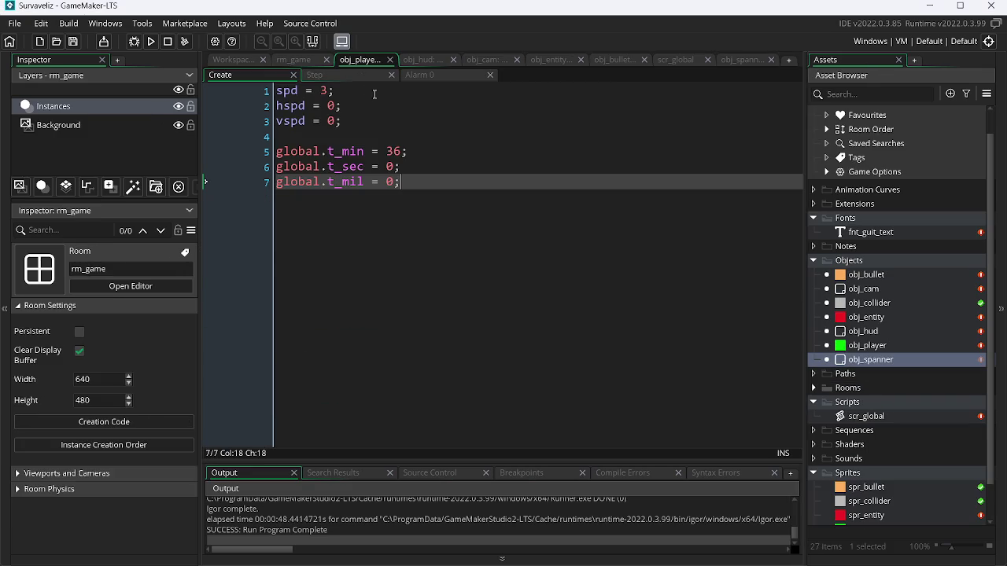
{"action": "left_click", "coordinate": [344, 75]}
{"action": "left_click", "coordinate": [314, 350]}
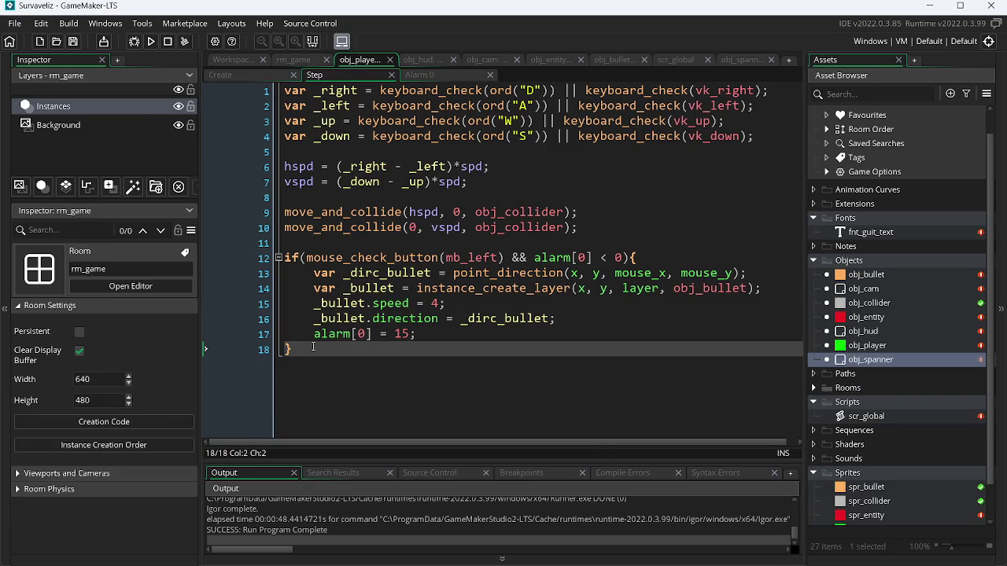
{"action": "key", "text": "Return"}
{"action": "key", "text": "Return"}
{"action": "key", "text": "ctrl+v"}
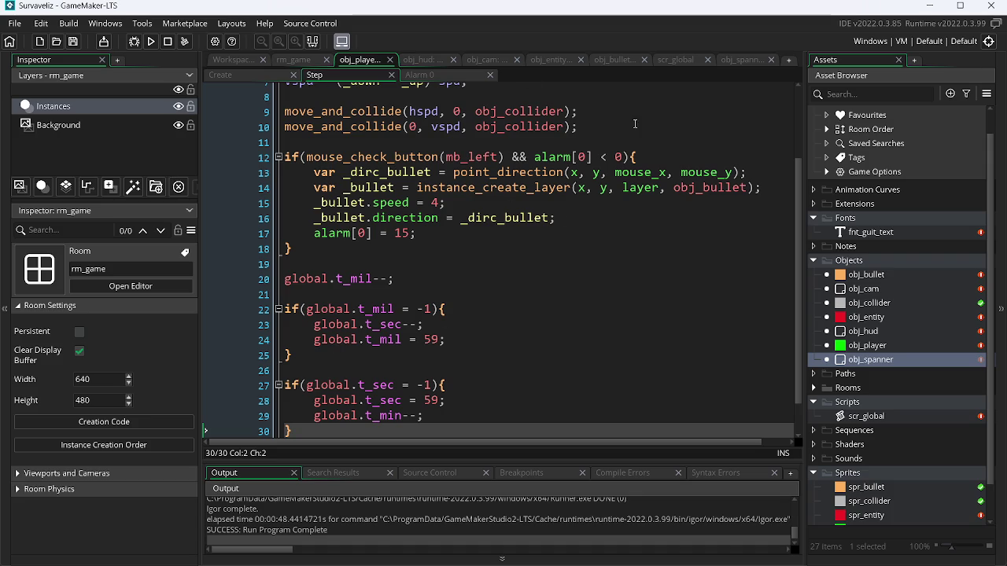
{"action": "left_click", "coordinate": [752, 60]}
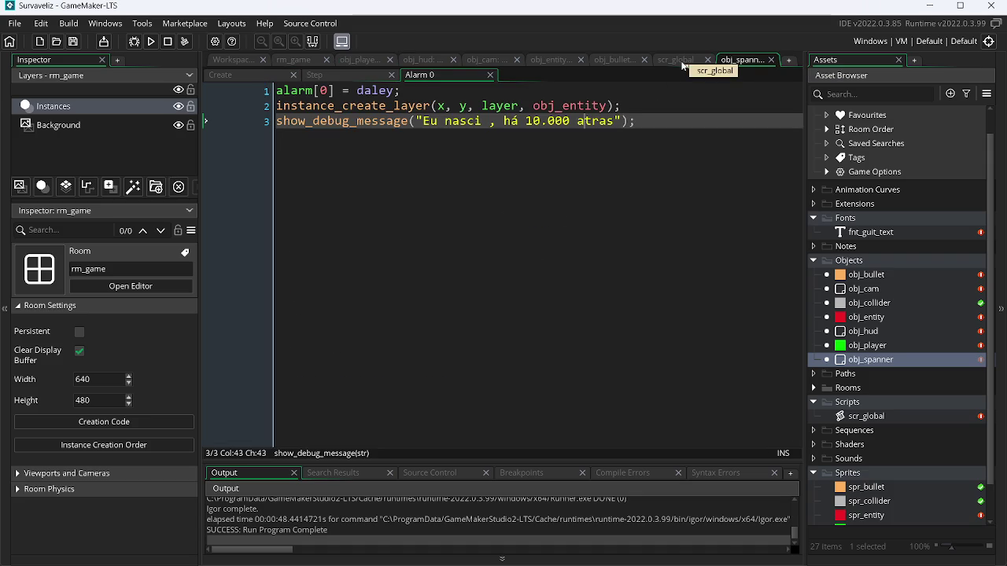
Replace the HUD's 10:00 placeholder with "Time" + string(global.t_min) in Draw GUI.
{"action": "left_click", "coordinate": [413, 62]}
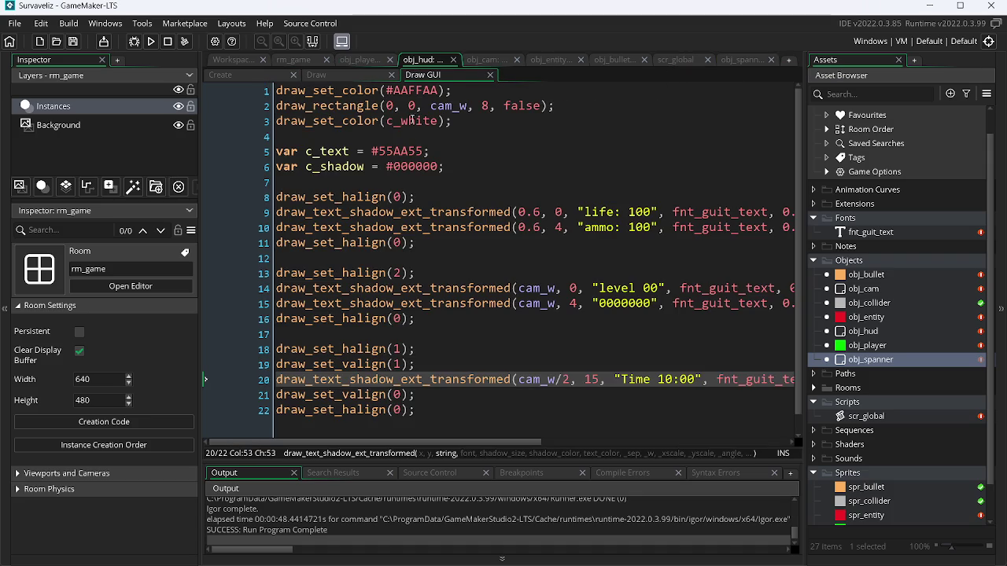
{"action": "left_click", "coordinate": [692, 380]}
{"action": "key", "text": "Right"}
{"action": "key", "text": "BackSpace"}
{"action": "key", "text": "BackSpace"}
{"action": "key", "text": "BackSpace"}
{"action": "key", "text": "Right"}
{"action": "type", "text": "+ string(glo"}
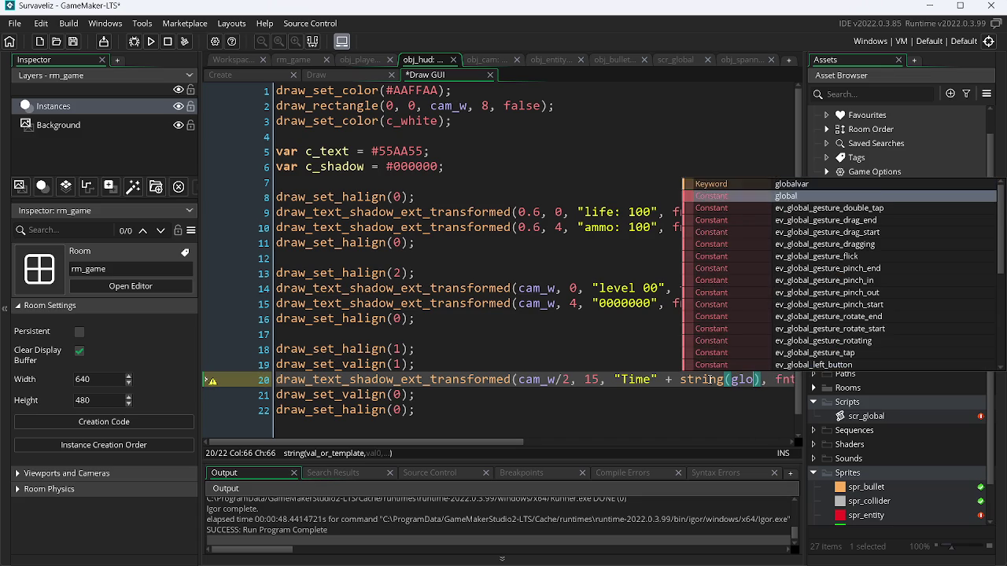
{"action": "type", "text": "bal."}
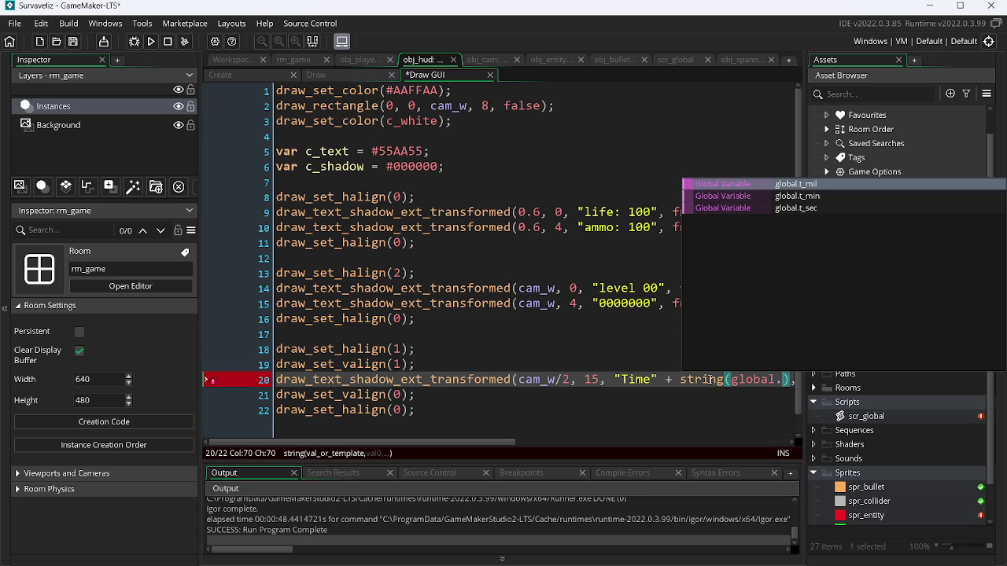
{"action": "key", "text": "Down"}
{"action": "key", "text": "Return"}
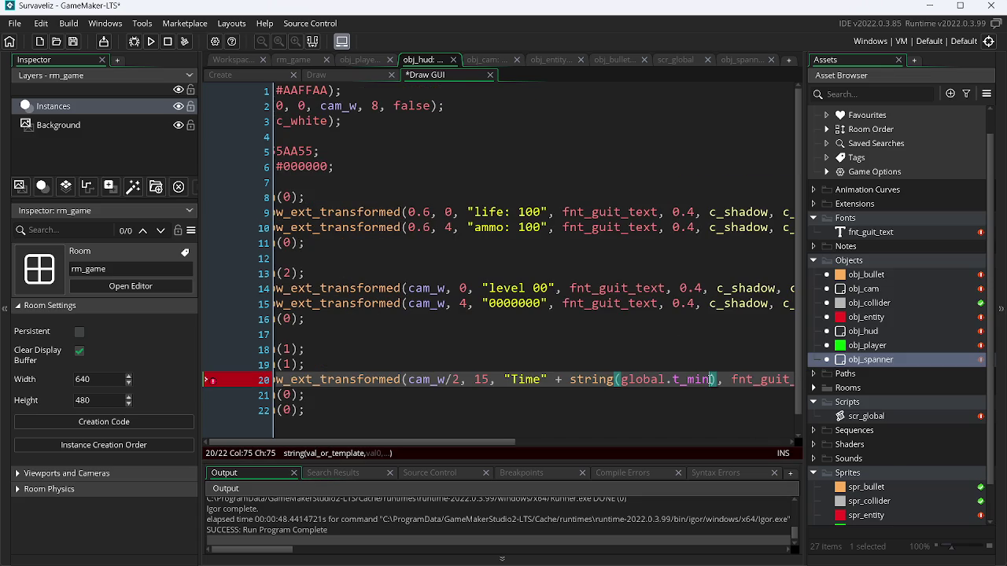
{"action": "key", "text": "Right"}
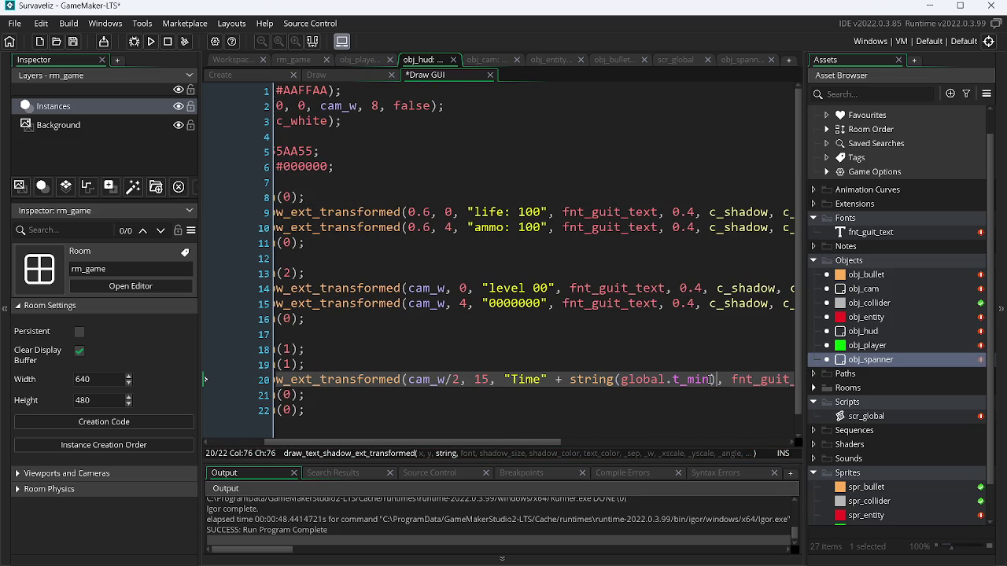
Append + ":" + string(global.t_sec) to the Time text and run the game with F5.
{"action": "type", "text": "+ \":\" +"}
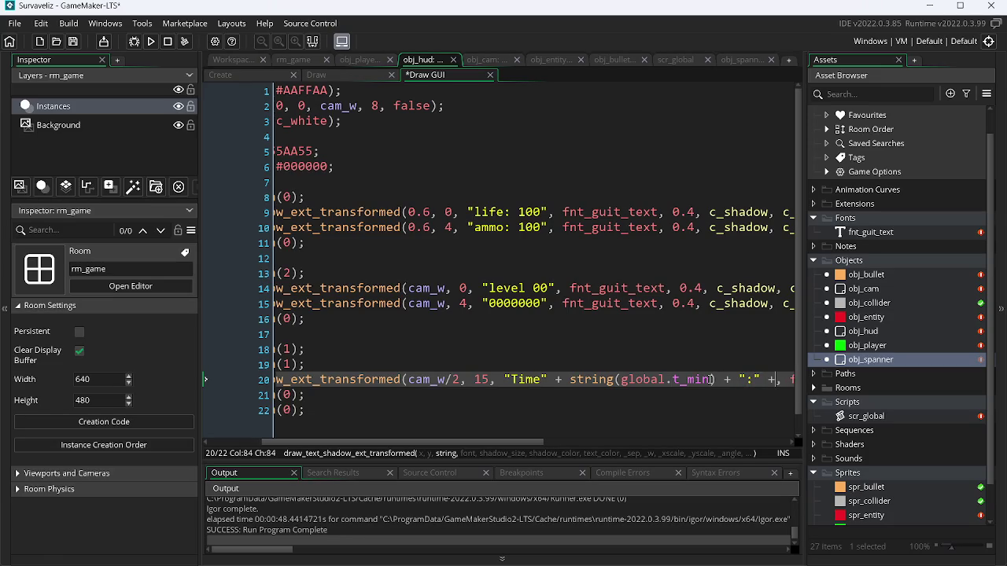
{"action": "type", "text": " stri"}
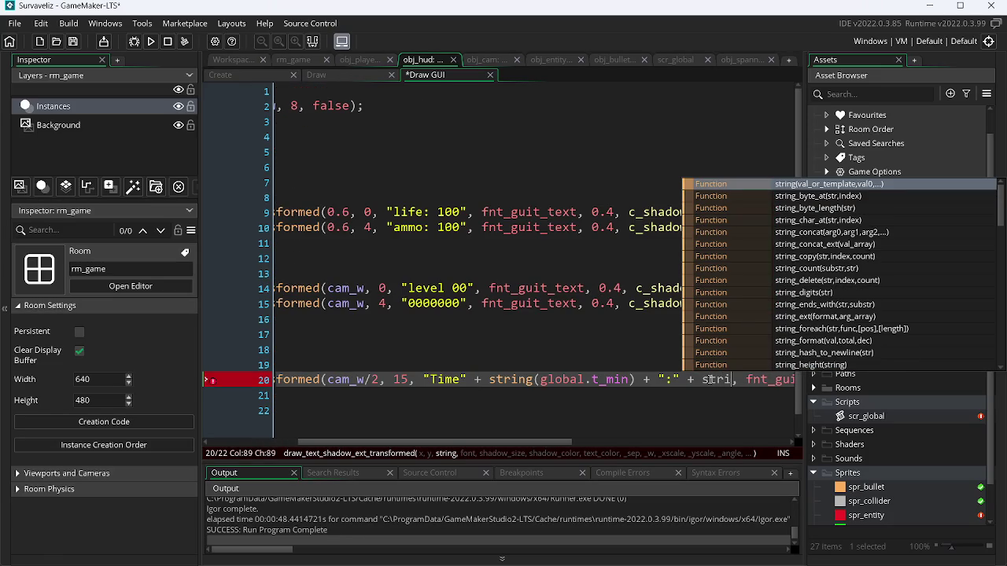
{"action": "key", "text": "Return"}
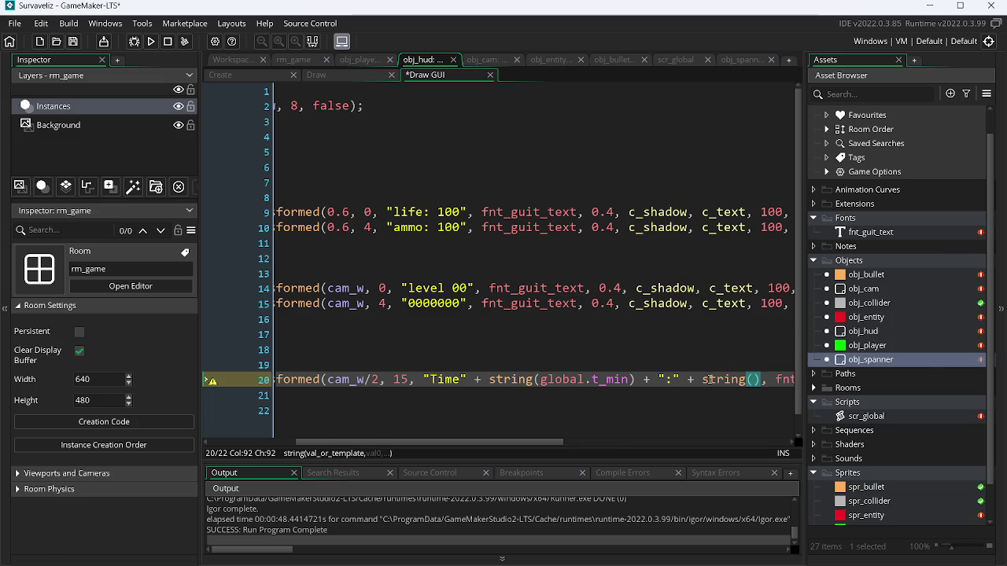
{"action": "type", "text": "global."}
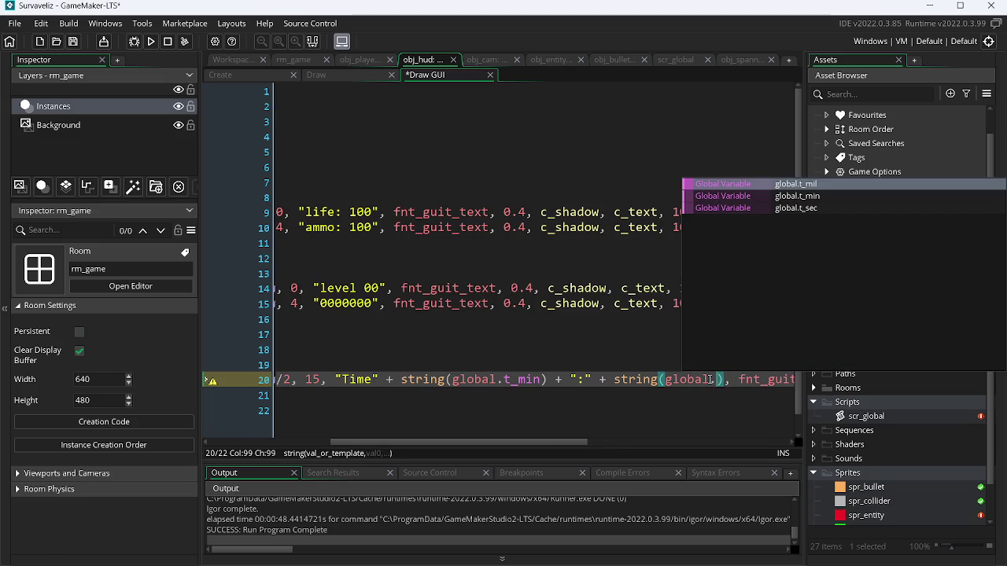
{"action": "key", "text": "Down"}
{"action": "key", "text": "Down"}
{"action": "key", "text": "Return"}
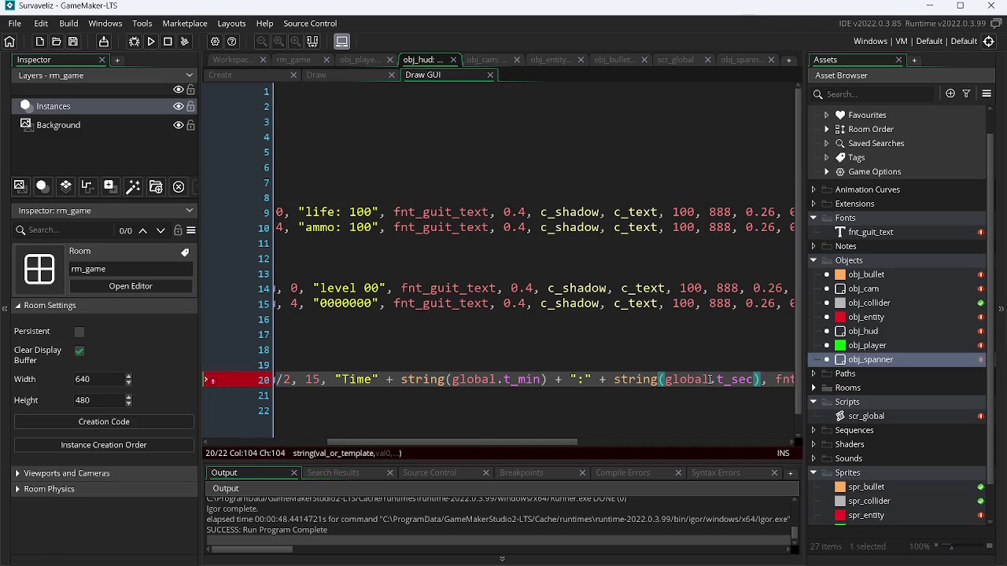
{"action": "key", "text": "F5"}
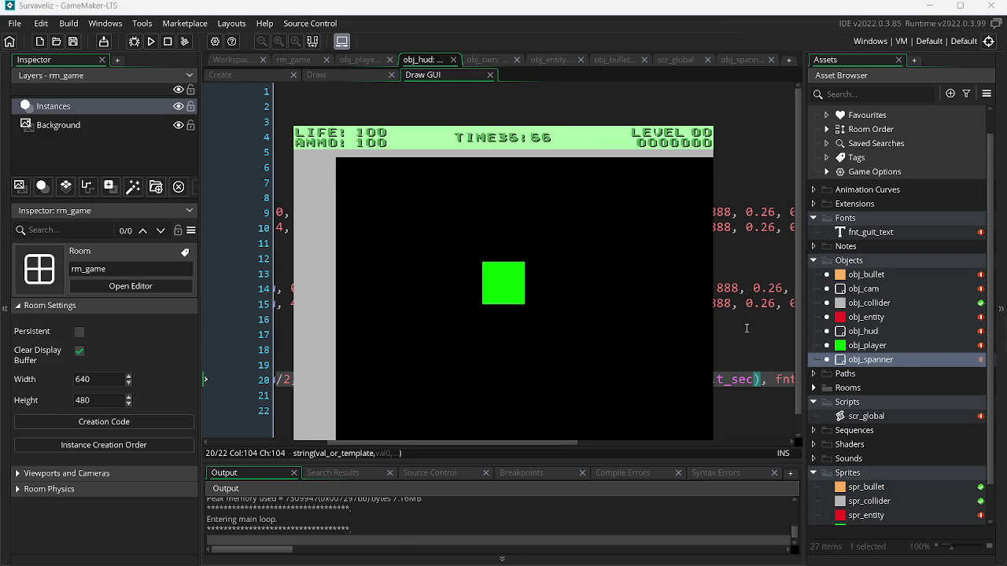
Change t_min from 36 to 10 in obj_player's Create event and test-run the countdown.
{"action": "key", "text": "Escape"}
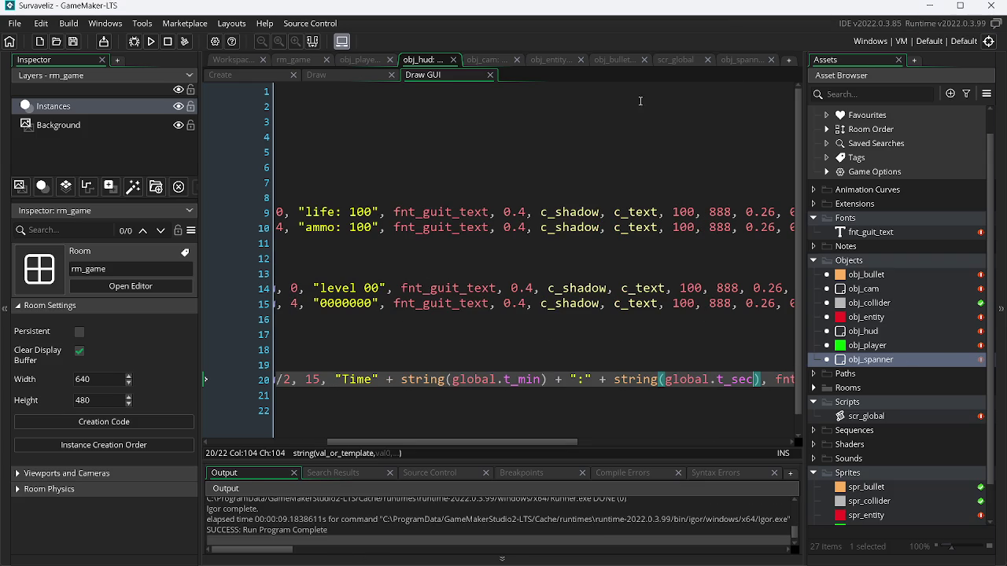
{"action": "left_click", "coordinate": [307, 61]}
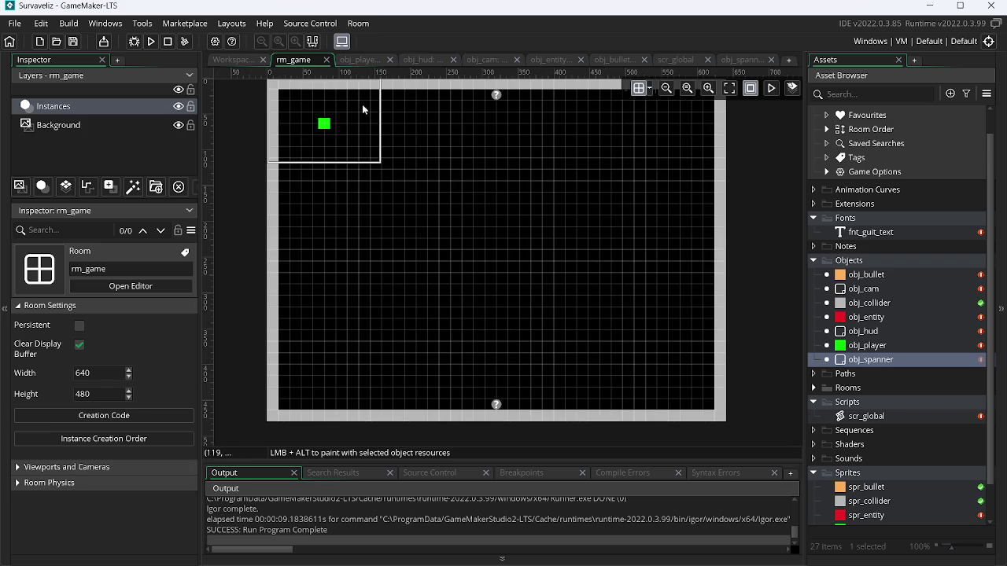
{"action": "left_click", "coordinate": [358, 60]}
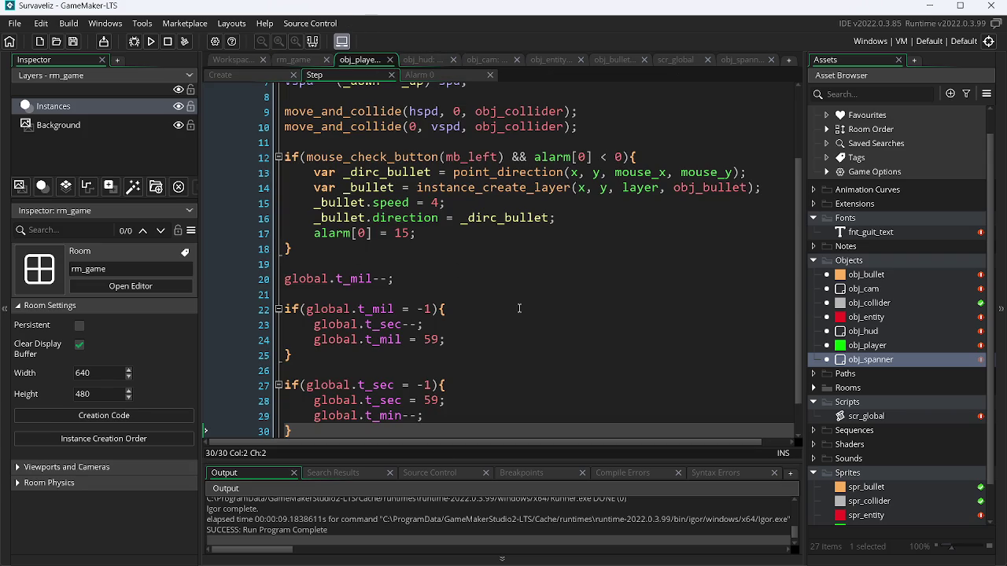
{"action": "left_click", "coordinate": [247, 72]}
{"action": "double_click", "coordinate": [394, 151]}
{"action": "type", "text": "10"}
{"action": "key", "text": "F5"}
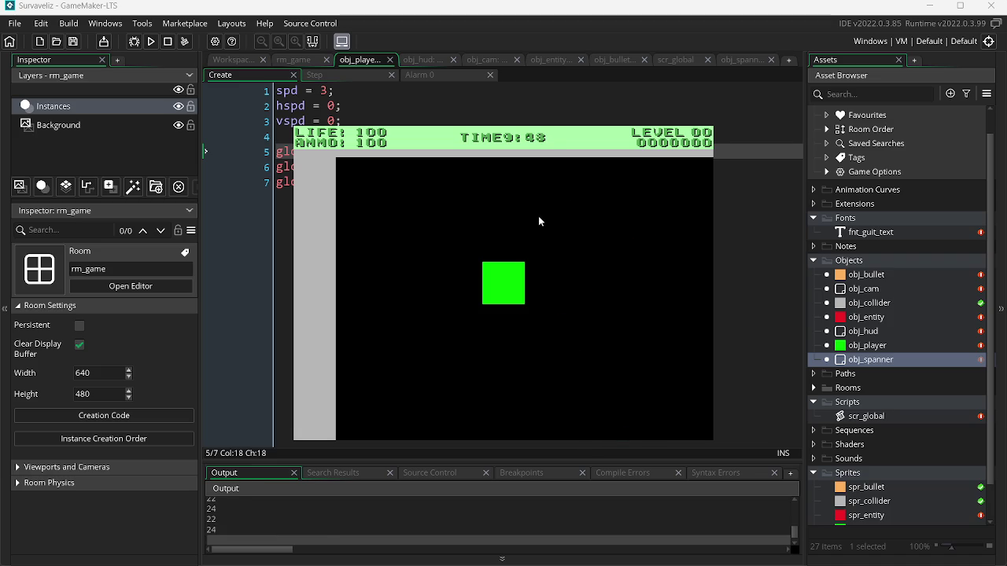
{"action": "key", "text": "Escape"}
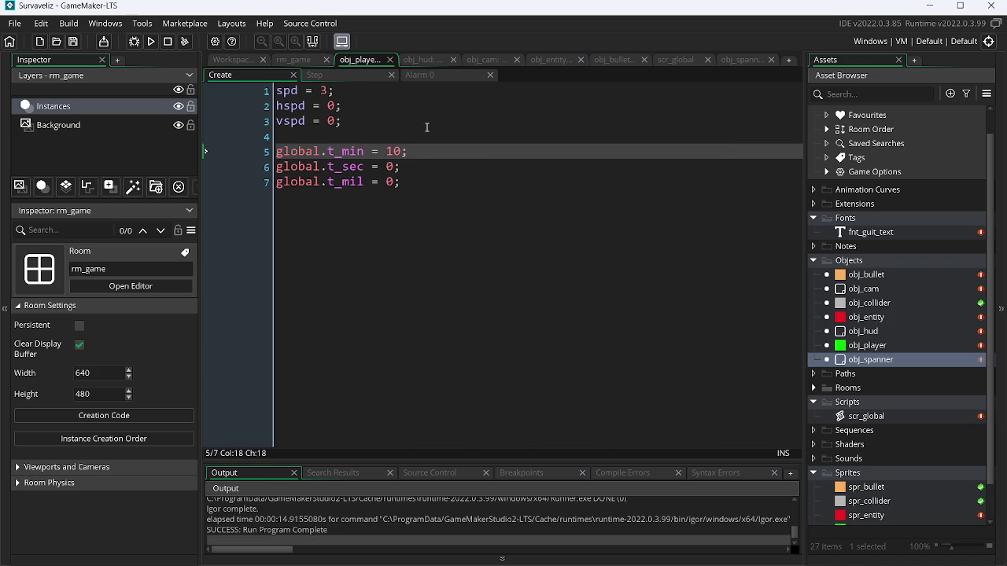
{"action": "left_click", "coordinate": [354, 75]}
{"action": "key", "text": "alt+Tab"}
{"action": "key", "text": "alt+Tab"}
{"action": "key", "text": "alt+Tab"}
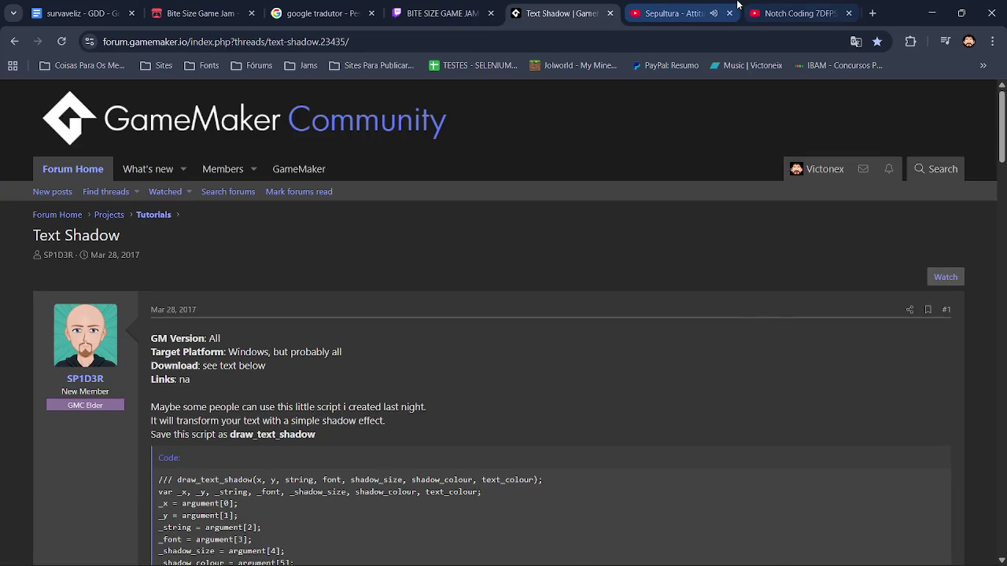
Skip the YouTube playlist to Spit, then return to obj_player's Step code in GameMaker.
{"action": "left_click", "coordinate": [677, 13]}
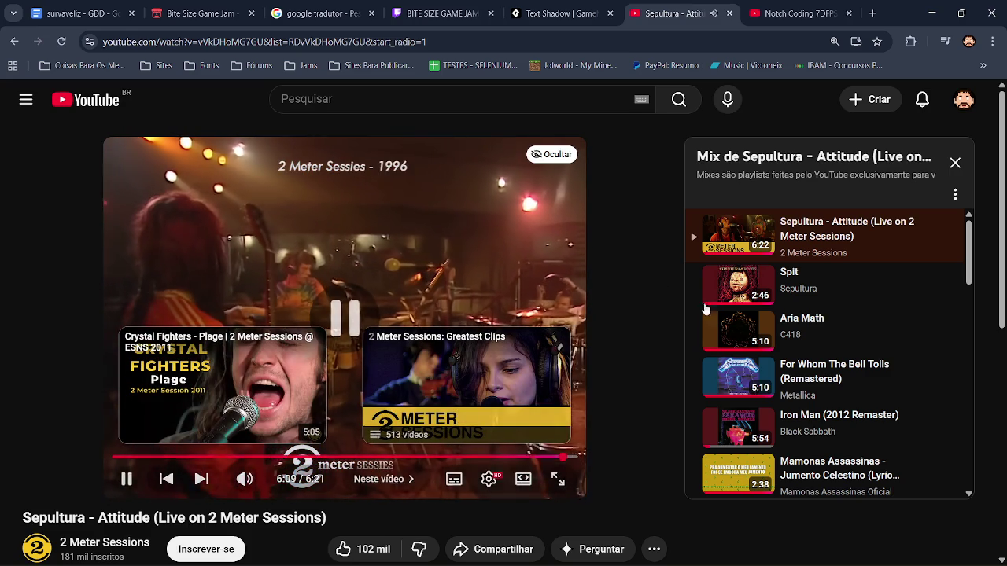
{"action": "left_click", "coordinate": [754, 296]}
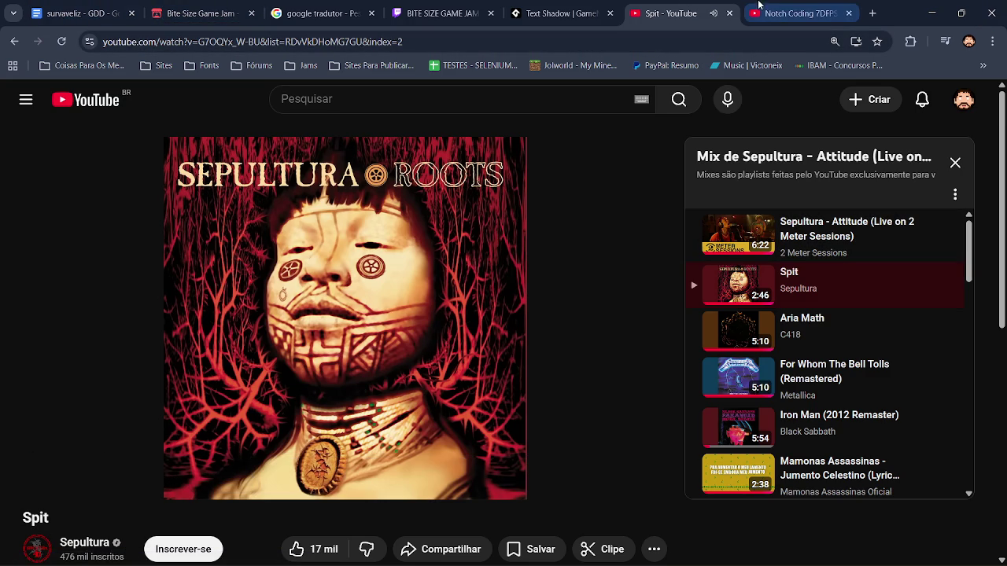
{"action": "left_click", "coordinate": [931, 12]}
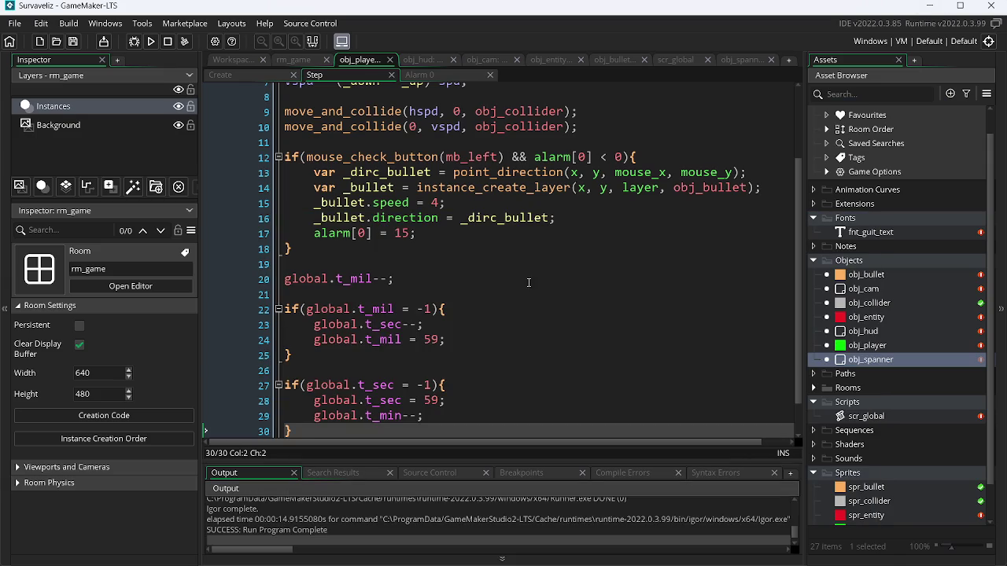
{"action": "left_click", "coordinate": [453, 358]}
{"action": "key", "text": "alt+Tab"}
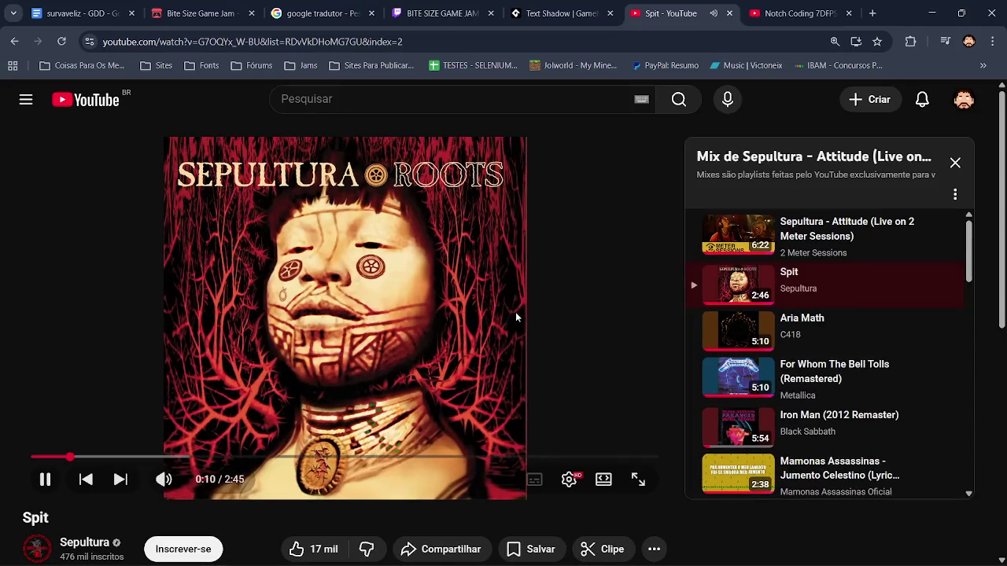
{"action": "key", "text": "alt+Tab"}
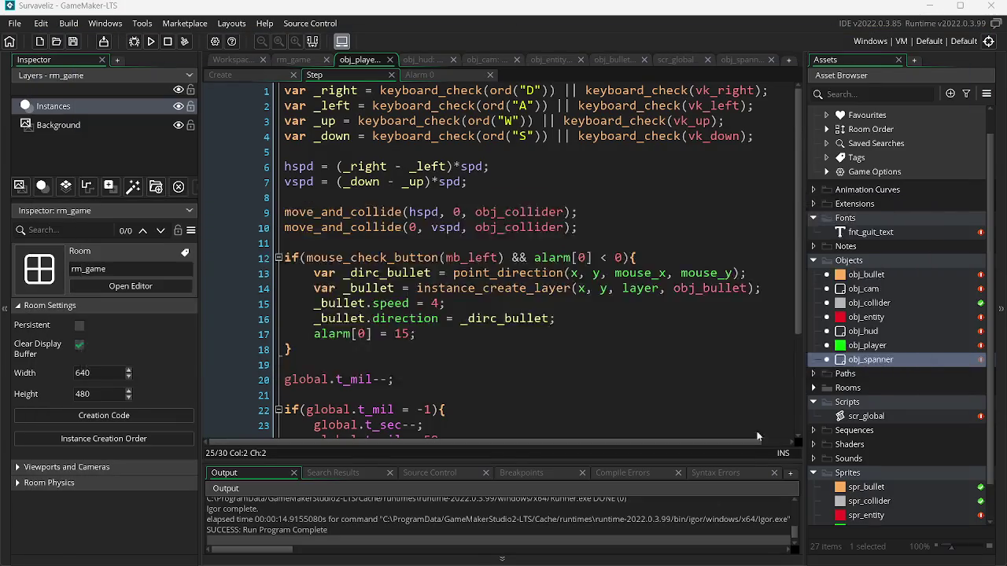
Review Minera's timer Step code, then go to obj_spanner's Alarm 0 event in Survaveliz.
{"action": "left_click", "coordinate": [578, 376]}
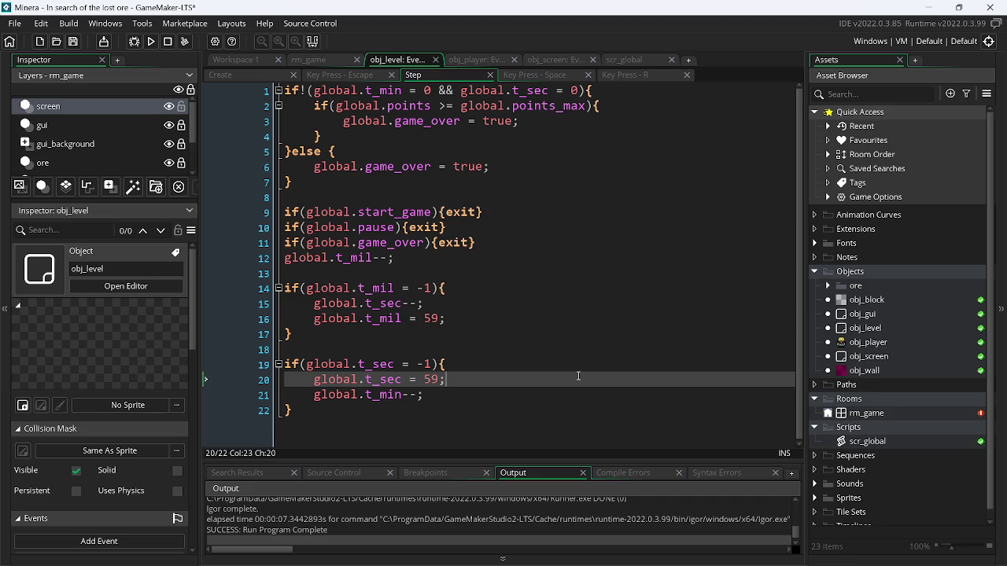
{"action": "key", "text": "alt+Tab"}
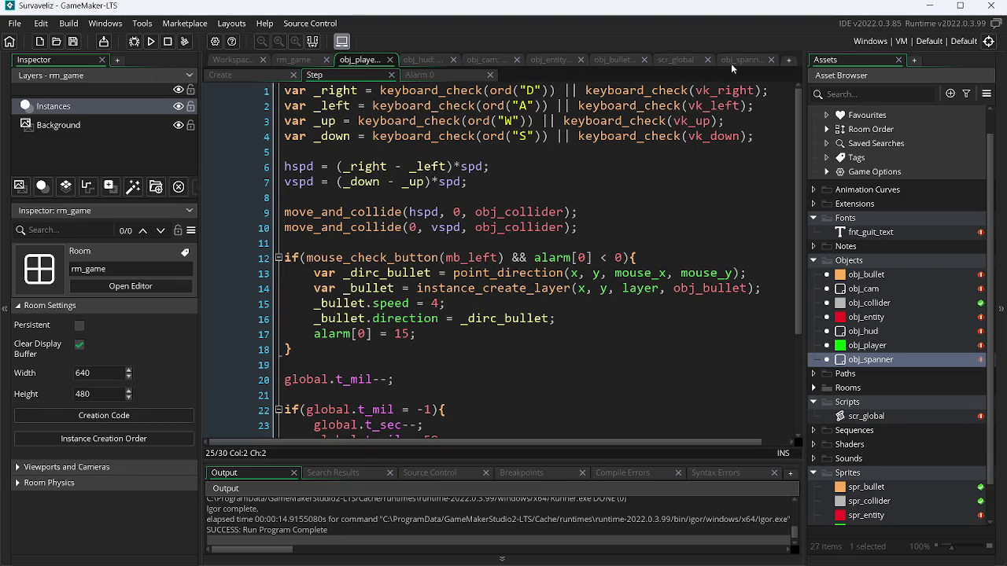
{"action": "left_click", "coordinate": [730, 63]}
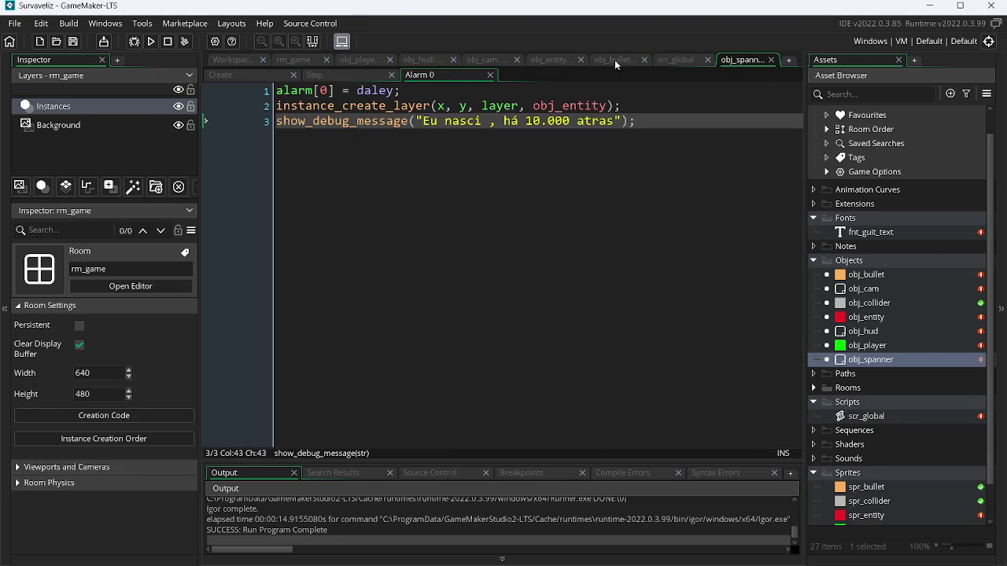
Add 'global.level = 1;' as line 4 of scr_global and save the script.
{"action": "left_click", "coordinate": [675, 60]}
{"action": "left_click", "coordinate": [451, 125]}
{"action": "key", "text": "Return"}
{"action": "type", "text": "global."}
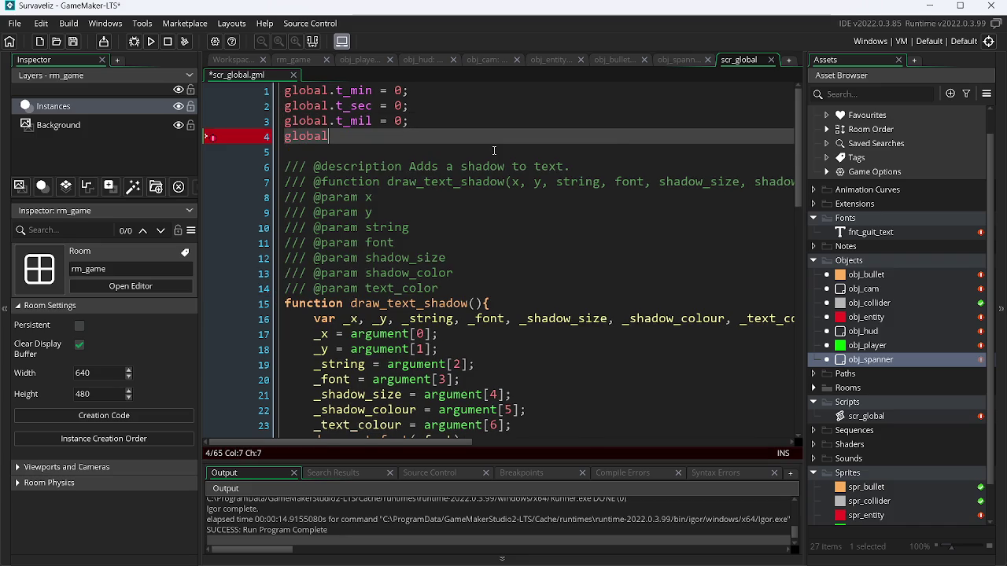
{"action": "type", "text": "leve"}
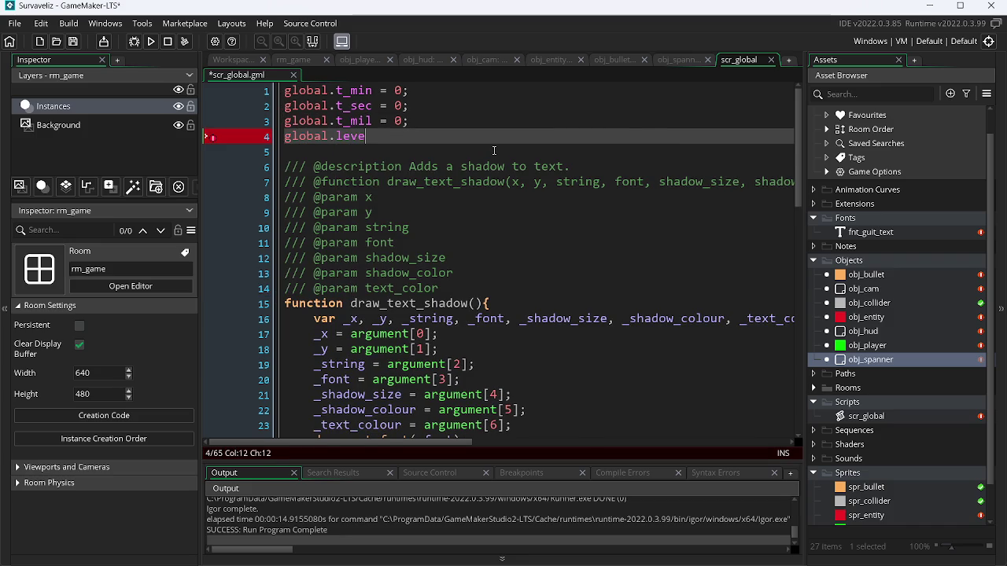
{"action": "type", "text": "l = 1"}
{"action": "type", "text": ";"}
{"action": "key", "text": "ctrl+s"}
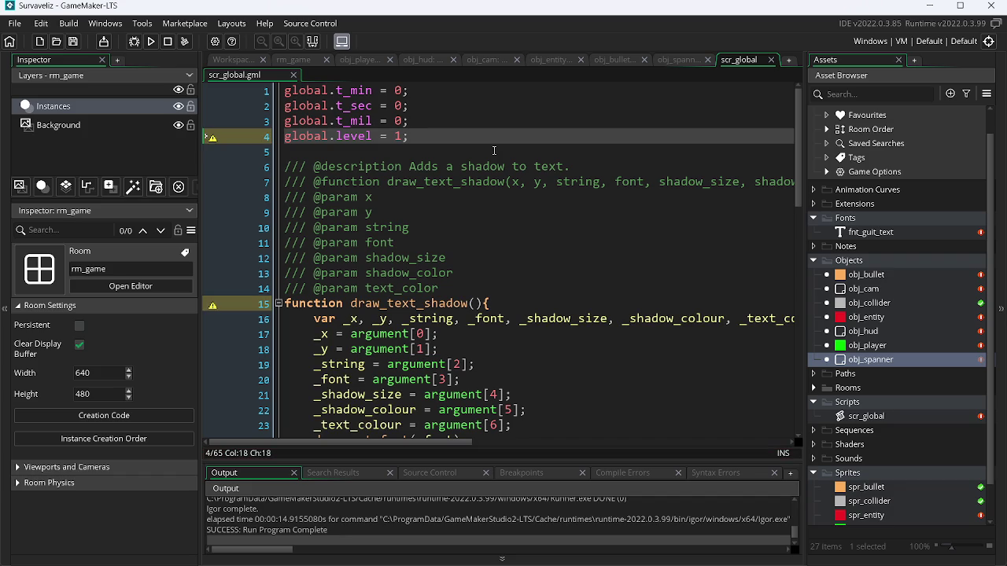
{"action": "key", "text": "Left"}
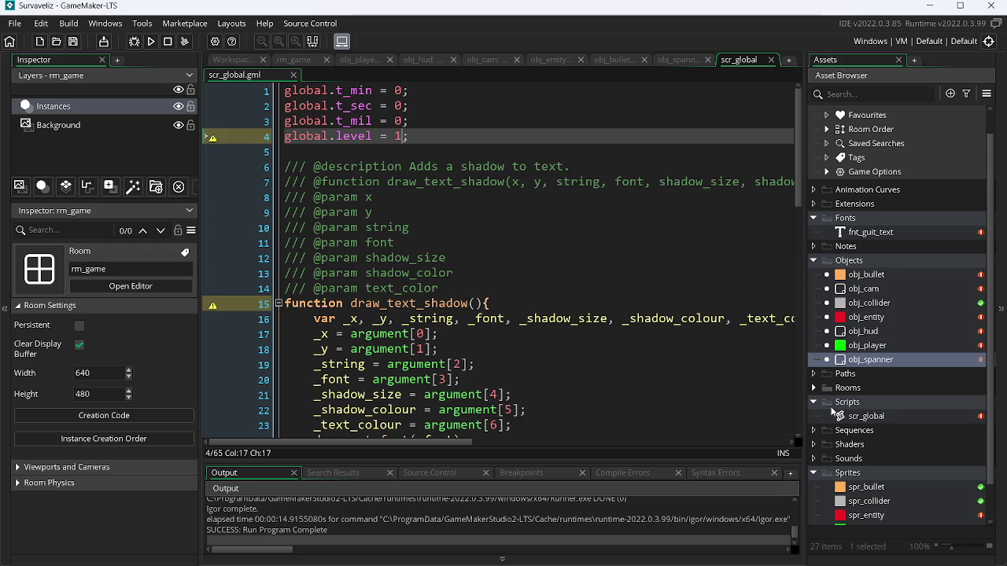
{"action": "key", "text": "alt+Tab"}
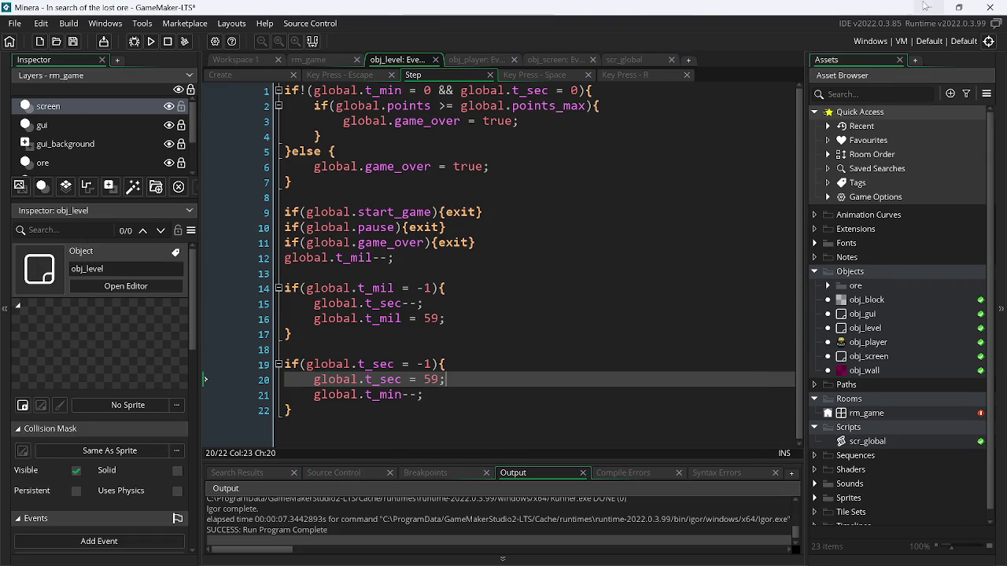
Let Google Translate correct 'skils' to 'skills' and copy the word.
{"action": "key", "text": "alt+Tab"}
{"action": "key", "text": "alt+Tab"}
{"action": "key", "text": "Tab"}
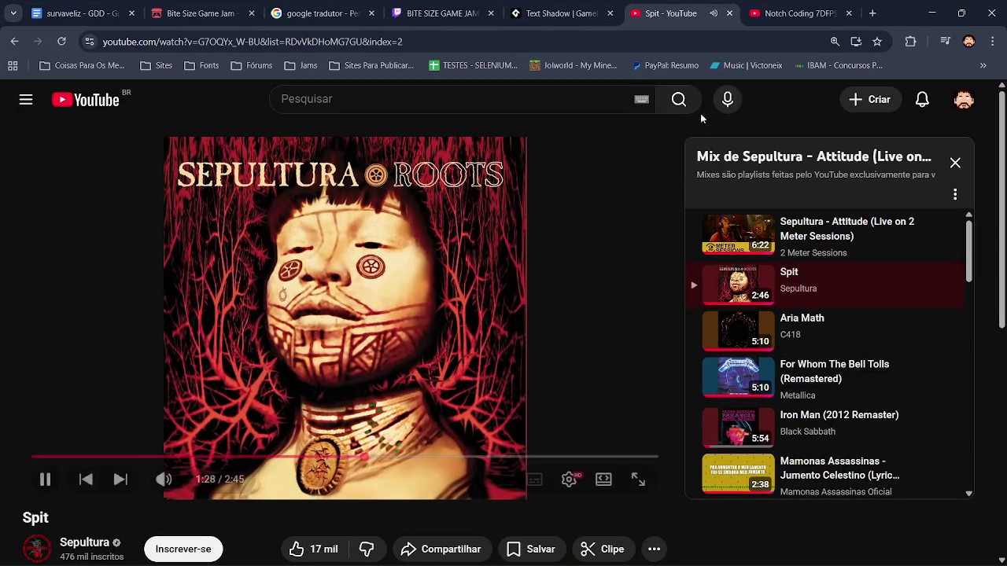
{"action": "left_click", "coordinate": [334, 11]}
{"action": "left_click", "coordinate": [330, 237]}
{"action": "type", "text": "skils"}
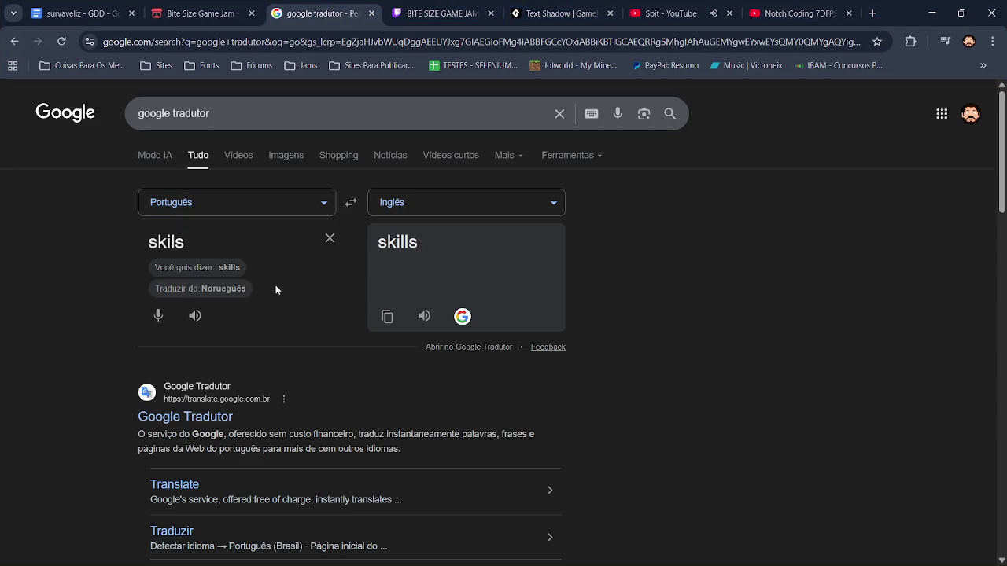
{"action": "left_click", "coordinate": [229, 267]}
{"action": "left_click", "coordinate": [387, 317]}
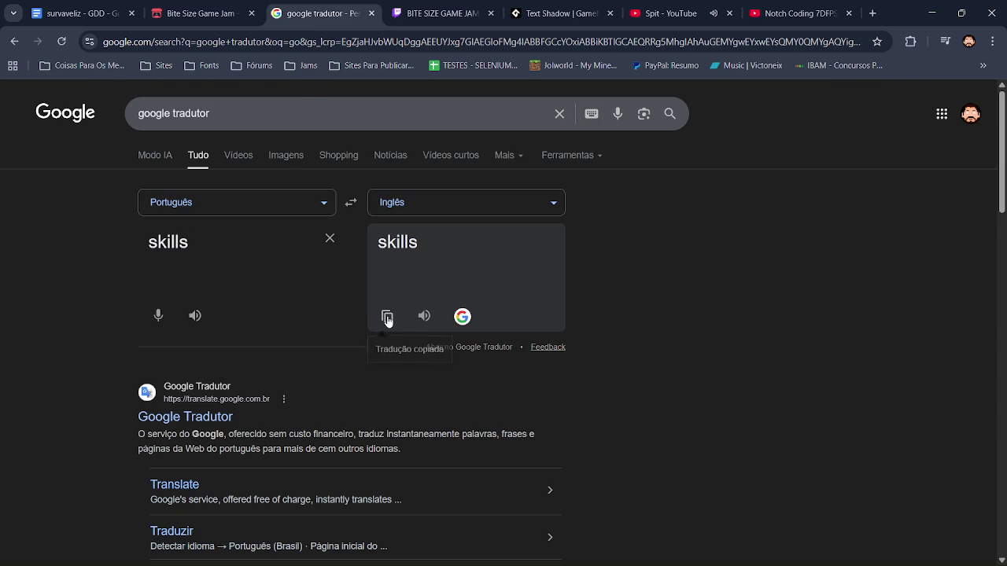
{"action": "key", "text": "alt+Tab"}
{"action": "right_click", "coordinate": [879, 360]}
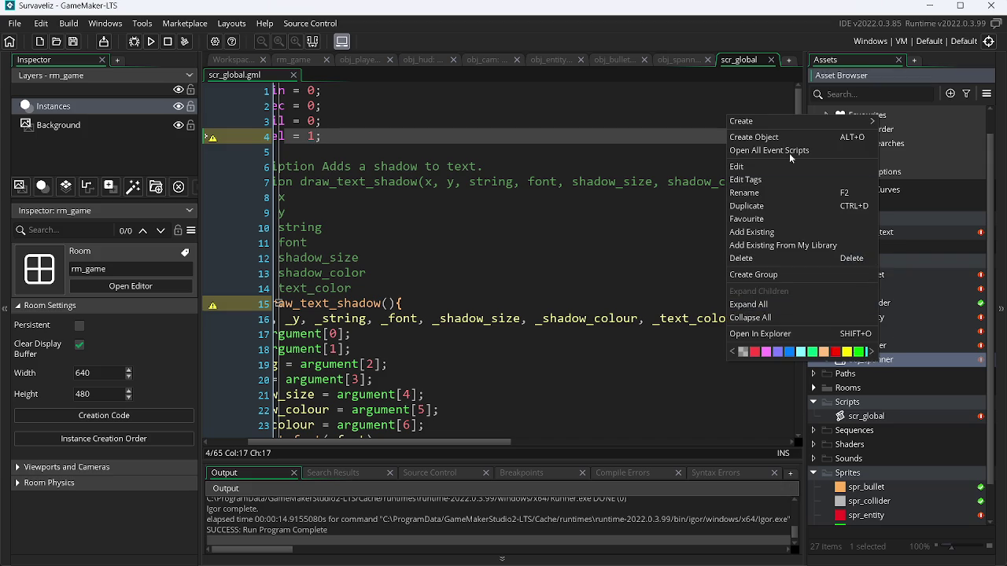
Create a new object and name it obj_skills by pasting 'skills' after 'obj_'.
{"action": "left_click", "coordinate": [775, 139]}
{"action": "type", "text": "obj_"}
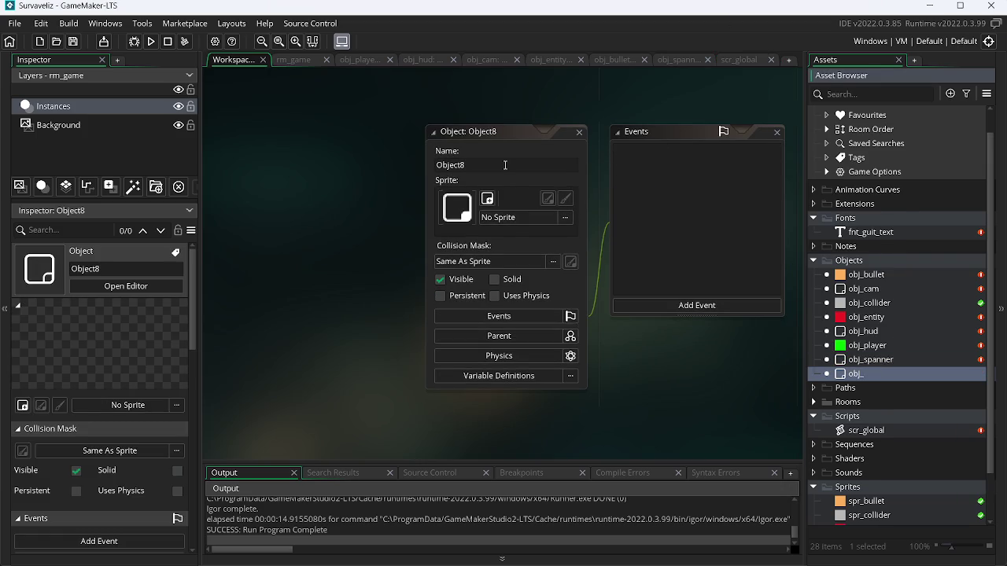
{"action": "left_click", "coordinate": [505, 166]}
{"action": "right_click", "coordinate": [505, 165]}
{"action": "left_click", "coordinate": [541, 202]}
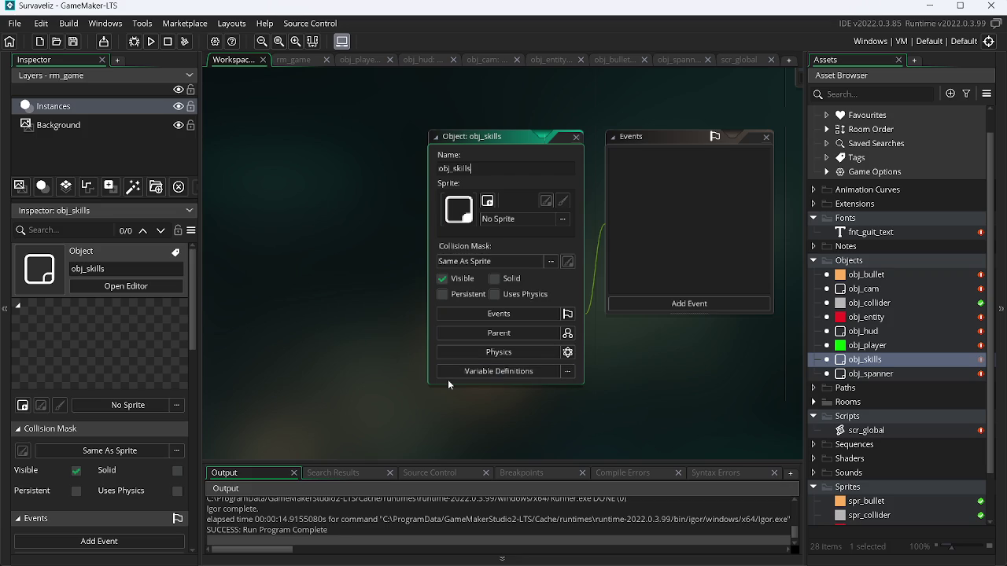
Add Create and Step events to obj_skills and open all its event scripts.
{"action": "left_click", "coordinate": [656, 304]}
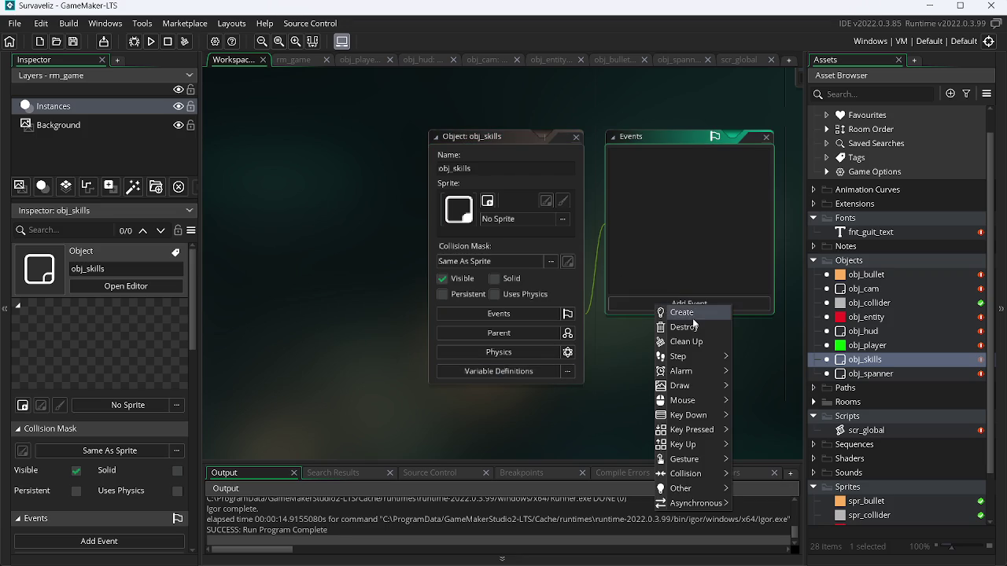
{"action": "left_click", "coordinate": [687, 313]}
{"action": "left_click", "coordinate": [687, 310]}
{"action": "mouse_move", "coordinate": [735, 378]}
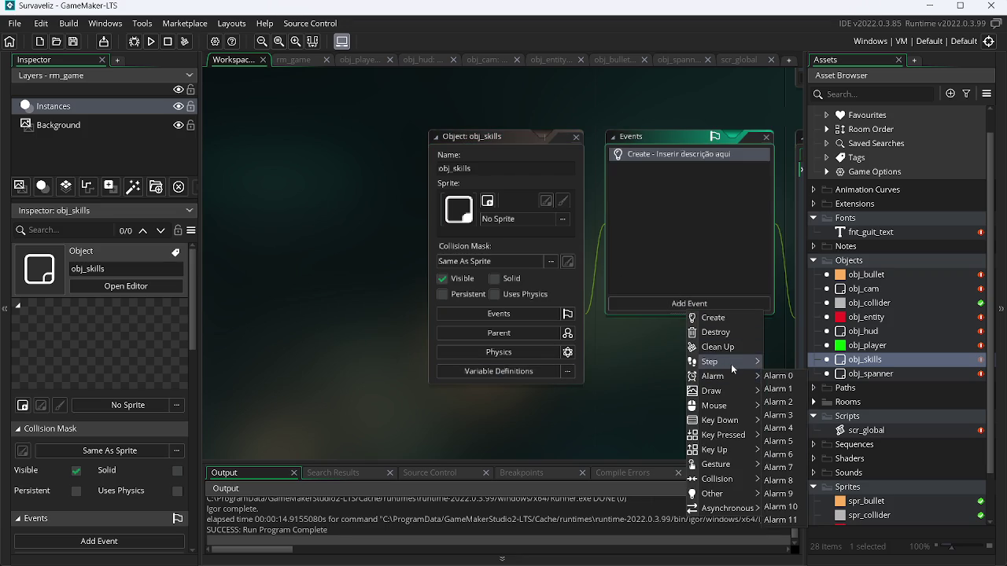
{"action": "left_click", "coordinate": [775, 361]}
{"action": "right_click", "coordinate": [881, 366]}
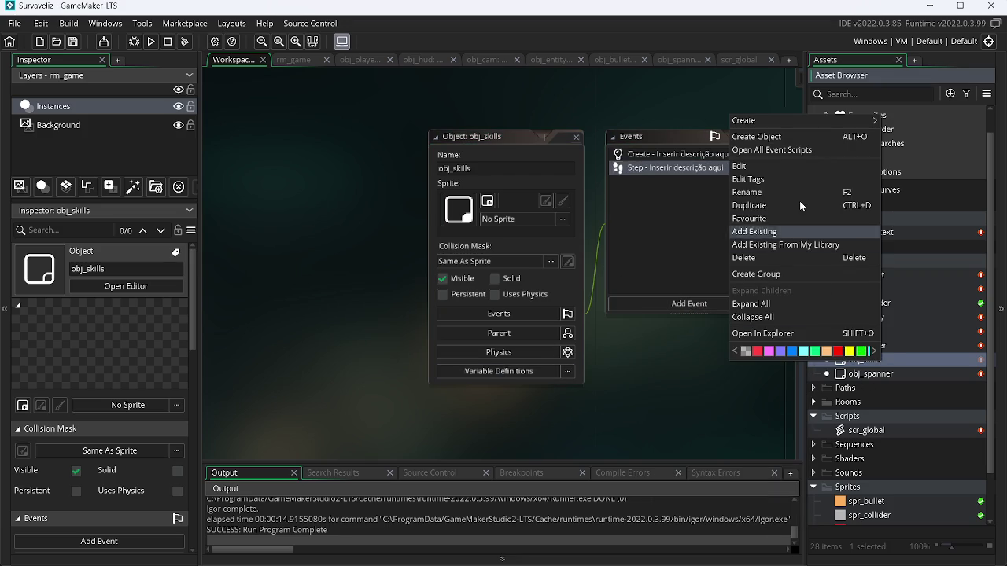
{"action": "left_click", "coordinate": [786, 151]}
{"action": "key", "text": "ctrl+End"}
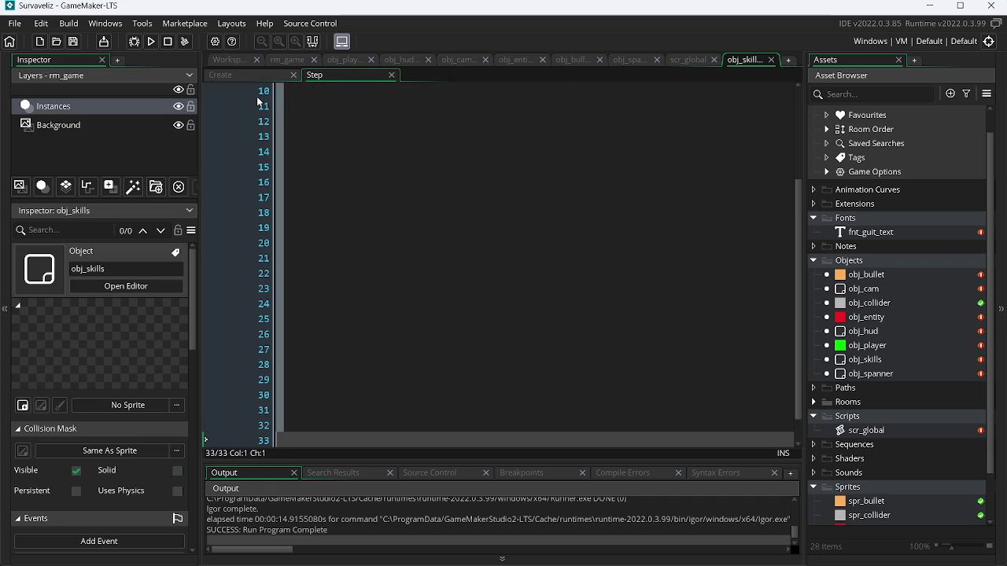
Clear obj_skills' template code, save, and begin the Step event with 'if(global.pause'.
{"action": "key", "text": "ctrl+a"}
{"action": "key", "text": "BackSpace"}
{"action": "key", "text": "ctrl+z"}
{"action": "key", "text": "ctrl+a"}
{"action": "key", "text": "BackSpace"}
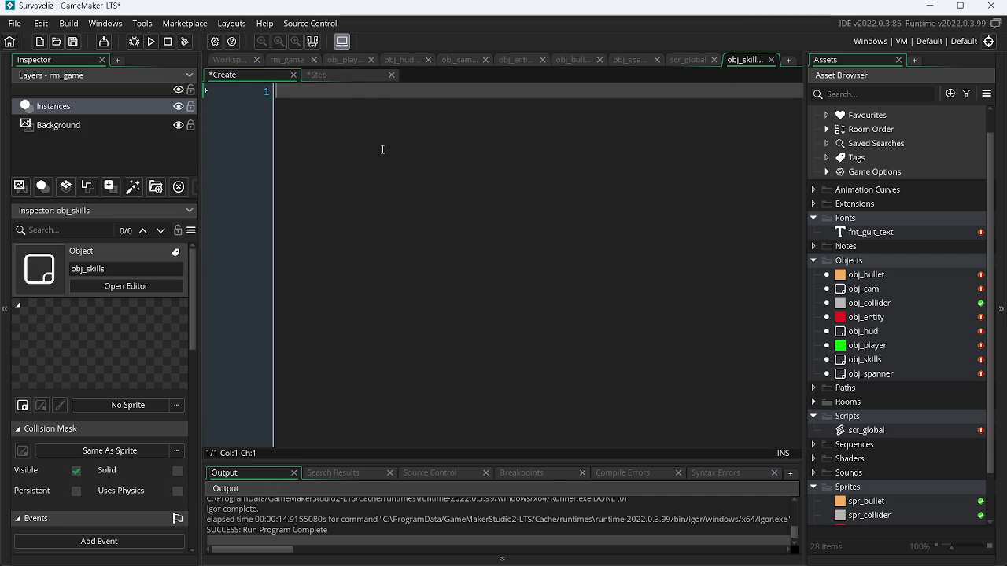
{"action": "key", "text": "ctrl+s"}
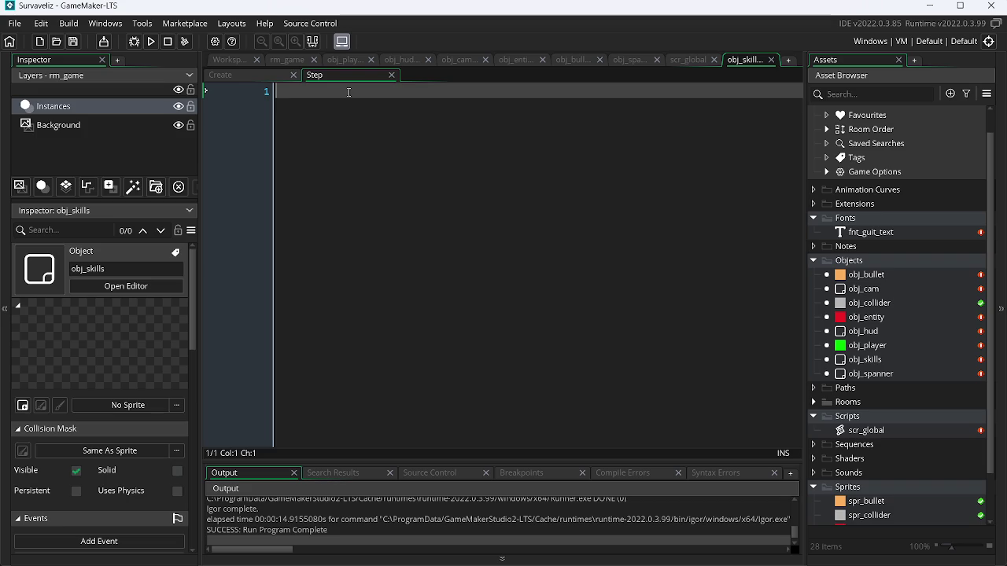
{"action": "type", "text": "if("}
{"action": "type", "text": "global."}
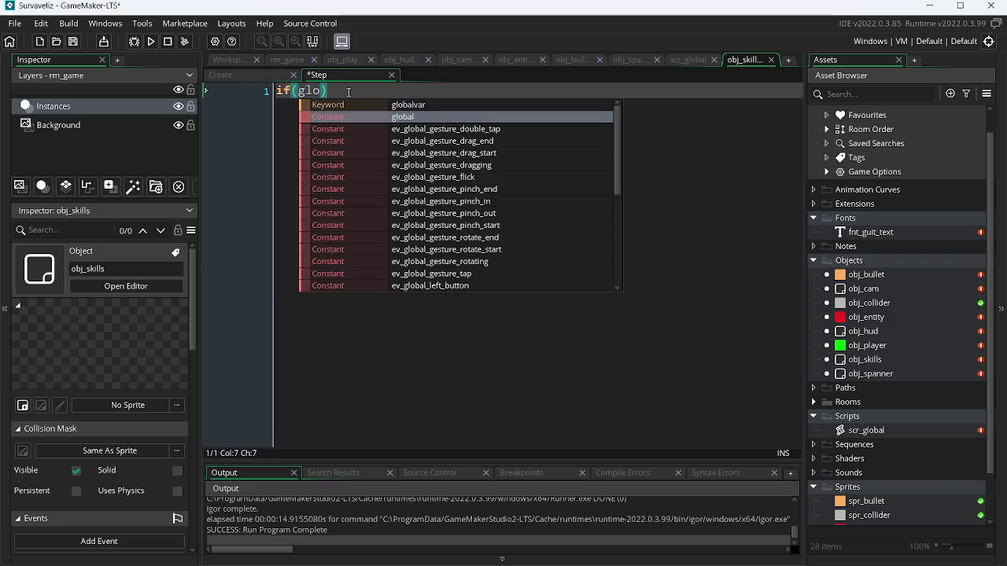
{"action": "type", "text": "pause"}
Play a different song from the YouTube playlist and return to GameMaker.
{"action": "key", "text": "alt+Tab"}
{"action": "left_click", "coordinate": [664, 13]}
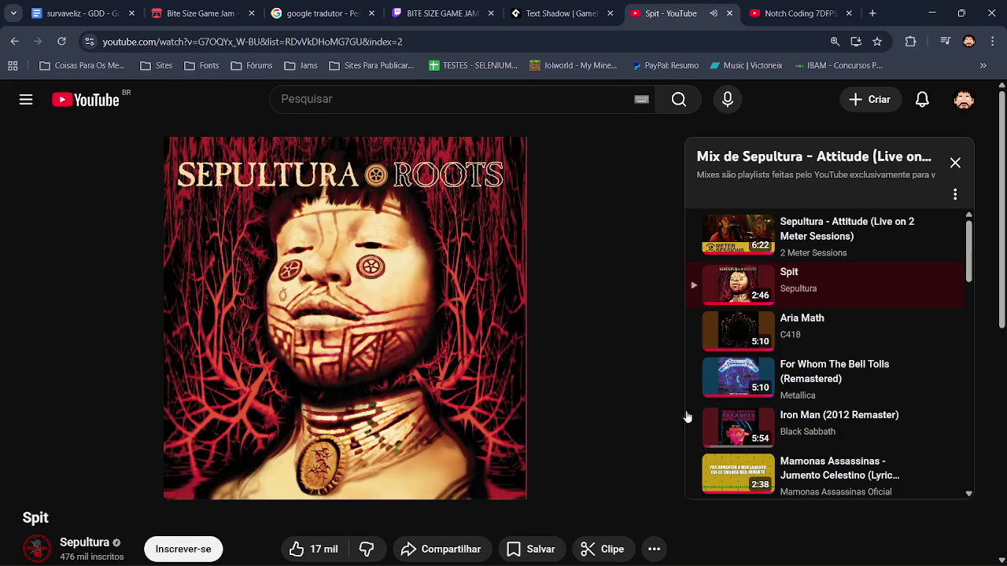
{"action": "left_click", "coordinate": [732, 381]}
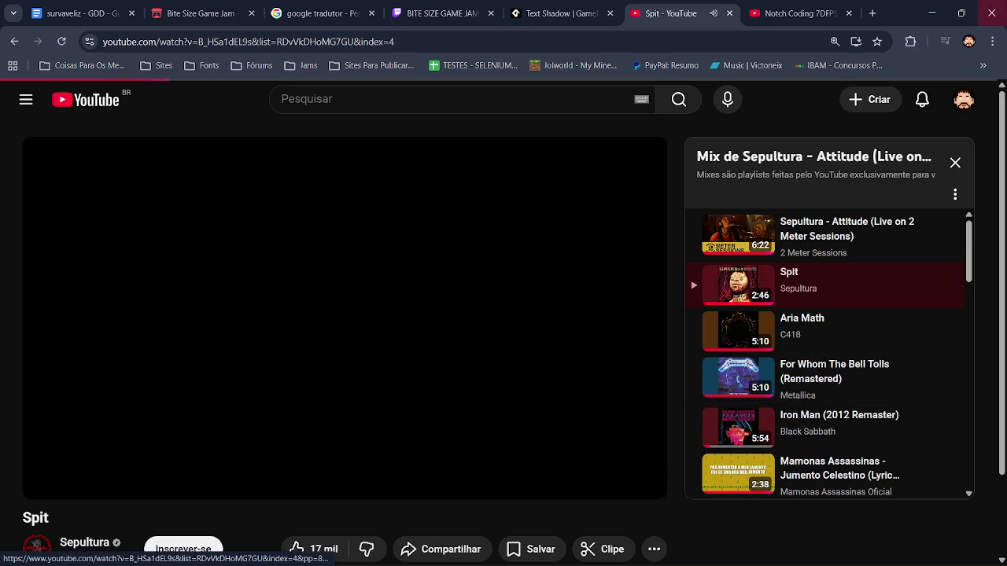
{"action": "key", "text": "alt+Tab"}
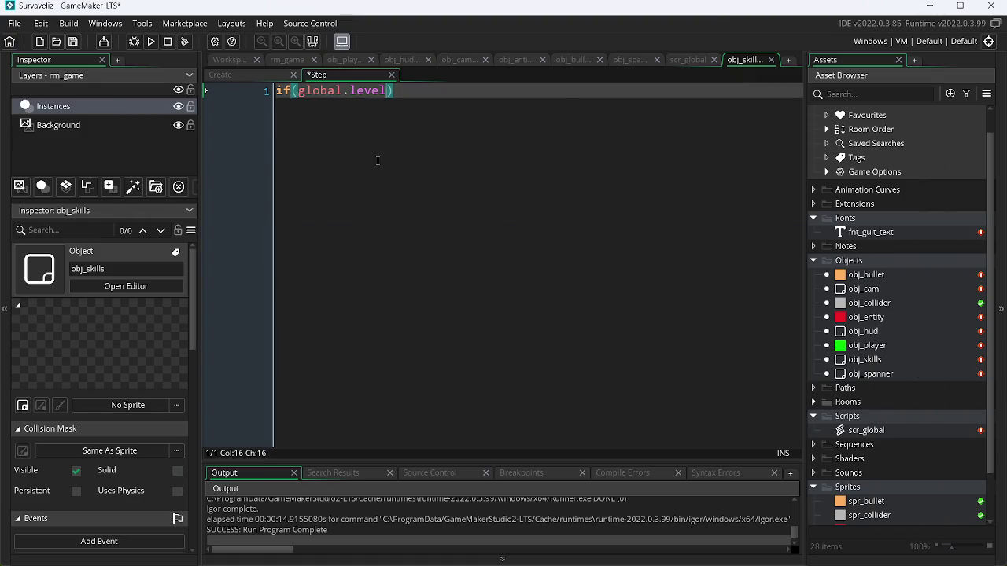
{"action": "type", "text": ">"}
{"action": "type", "text": "="}
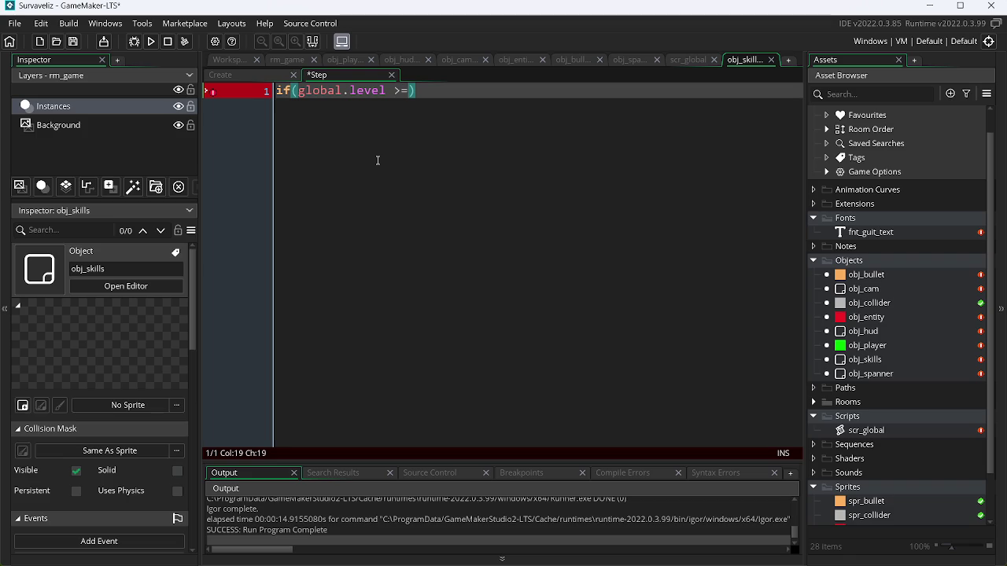
{"action": "type", "text": "glo"}
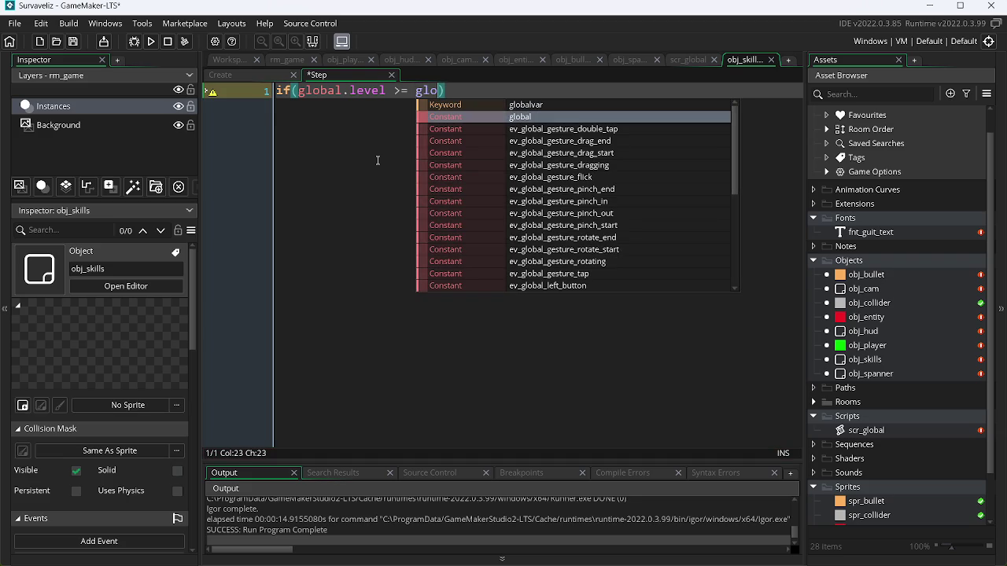
{"action": "key", "text": "Return"}
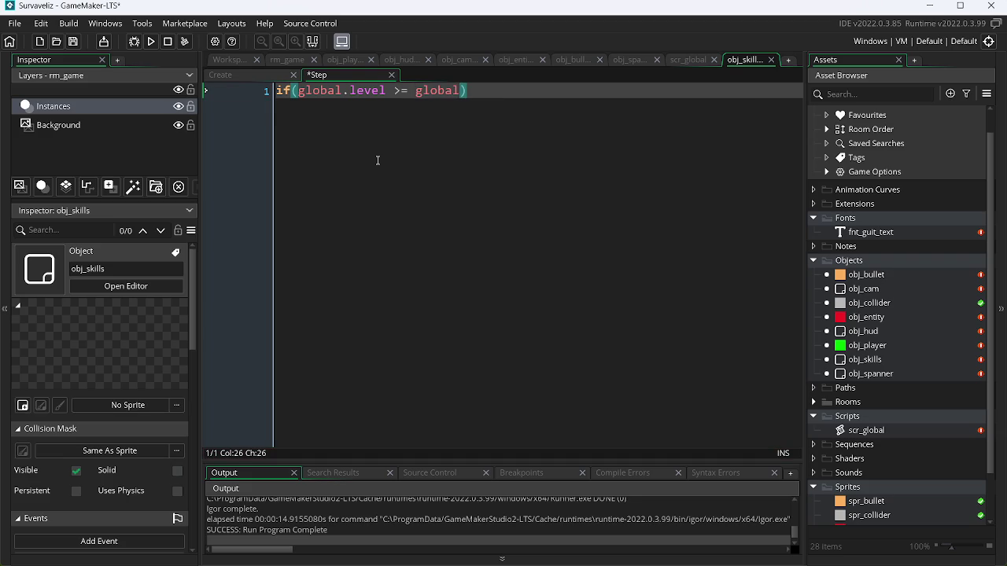
{"action": "key", "text": "BackSpace"}
{"action": "key", "text": "BackSpace"}
{"action": "key", "text": "BackSpace"}
{"action": "key", "text": "BackSpace"}
{"action": "key", "text": "BackSpace"}
{"action": "key", "text": "BackSpace"}
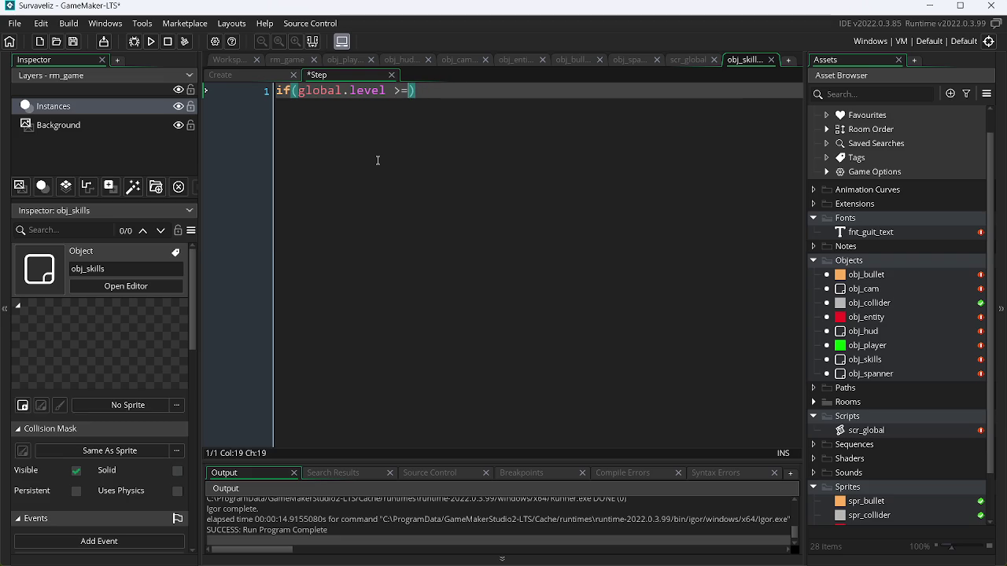
{"action": "key", "text": "BackSpace"}
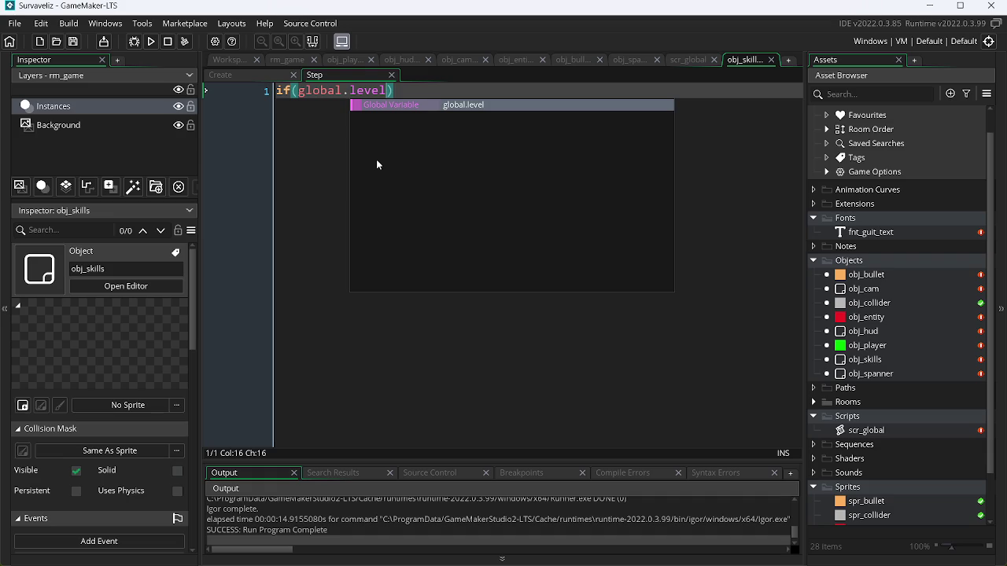
{"action": "left_click", "coordinate": [682, 64]}
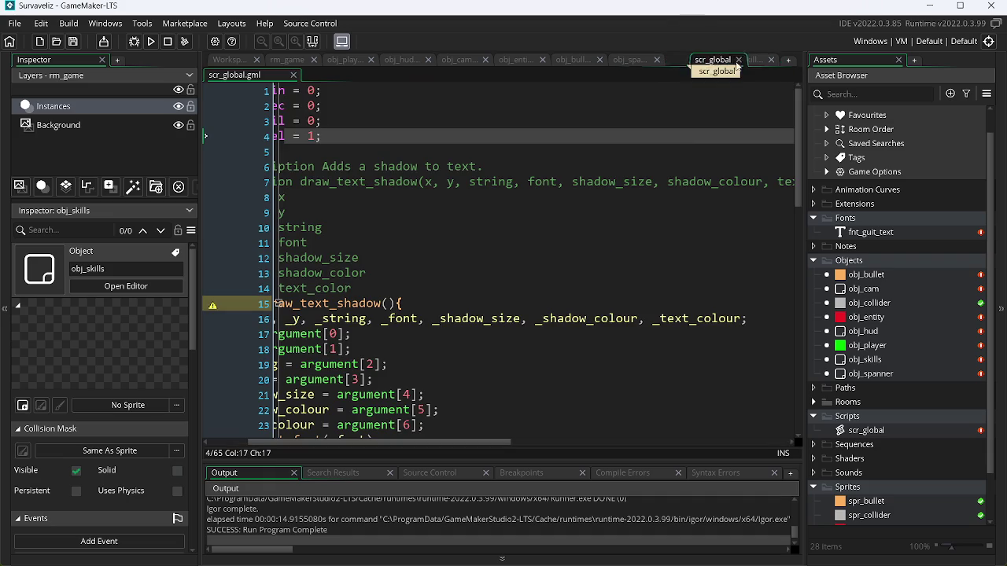
Scroll scr_global left to review the timer and level globals, then bring Minera's window forward.
{"action": "left_click_drag", "start_coordinate": [439, 441], "coordinate": [242, 443]}
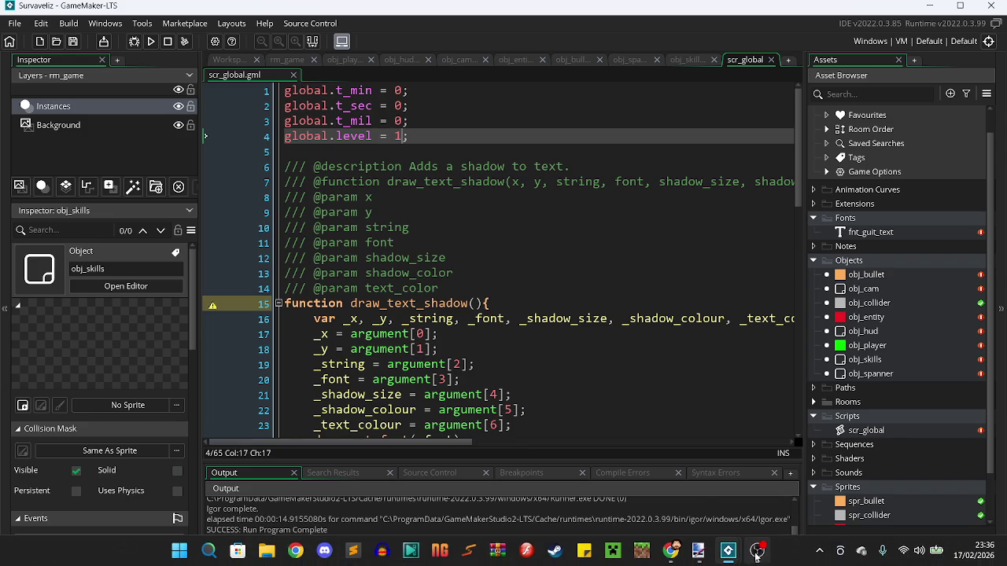
{"action": "mouse_move", "coordinate": [722, 557]}
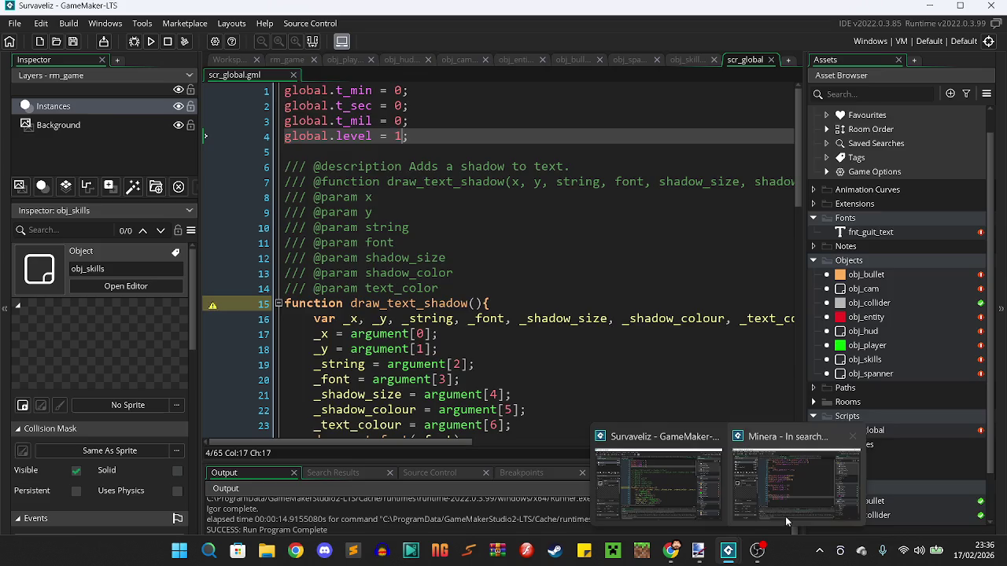
{"action": "left_click", "coordinate": [785, 513]}
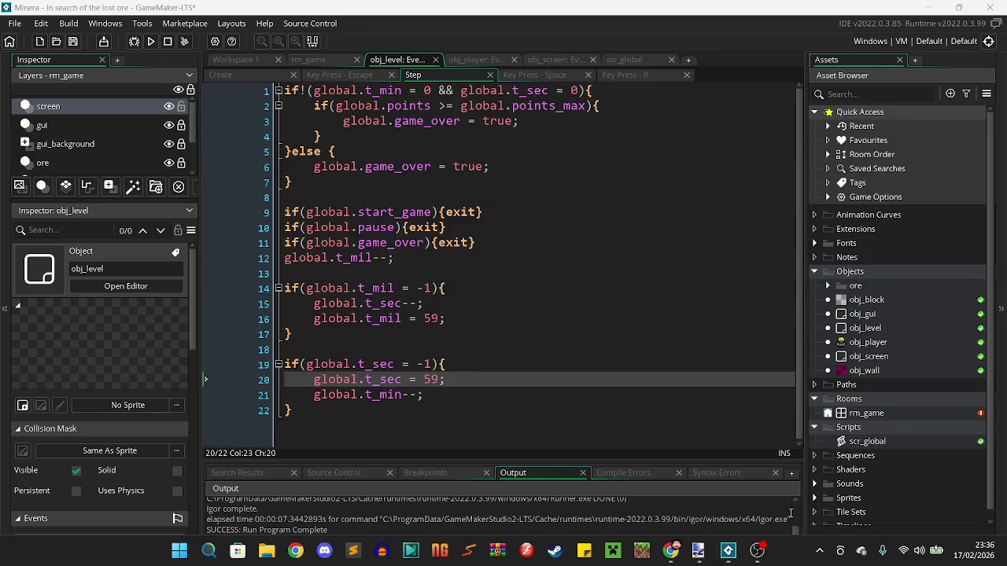
Open all of obj_player's event code in Minera and review its Create and Step events.
{"action": "left_click", "coordinate": [889, 343]}
{"action": "double_click", "coordinate": [889, 343]}
{"action": "right_click", "coordinate": [889, 343]}
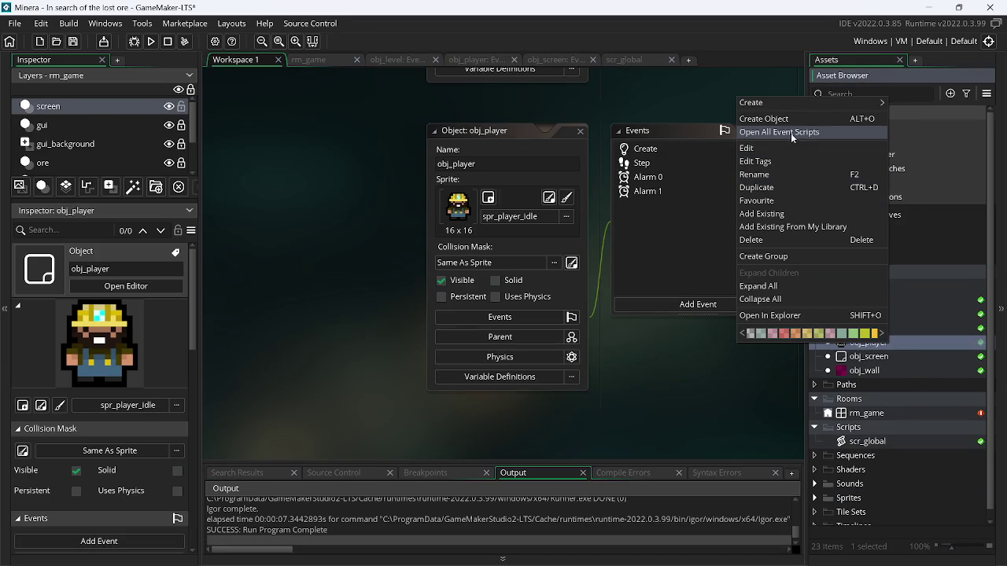
{"action": "left_click", "coordinate": [818, 133]}
{"action": "left_click", "coordinate": [260, 75]}
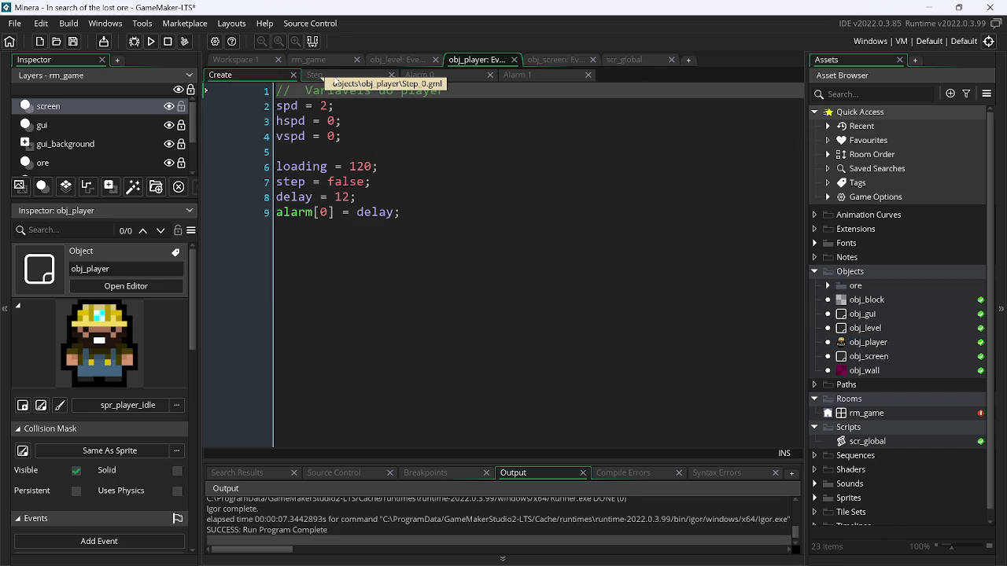
{"action": "left_click", "coordinate": [359, 83]}
{"action": "left_click", "coordinate": [361, 79]}
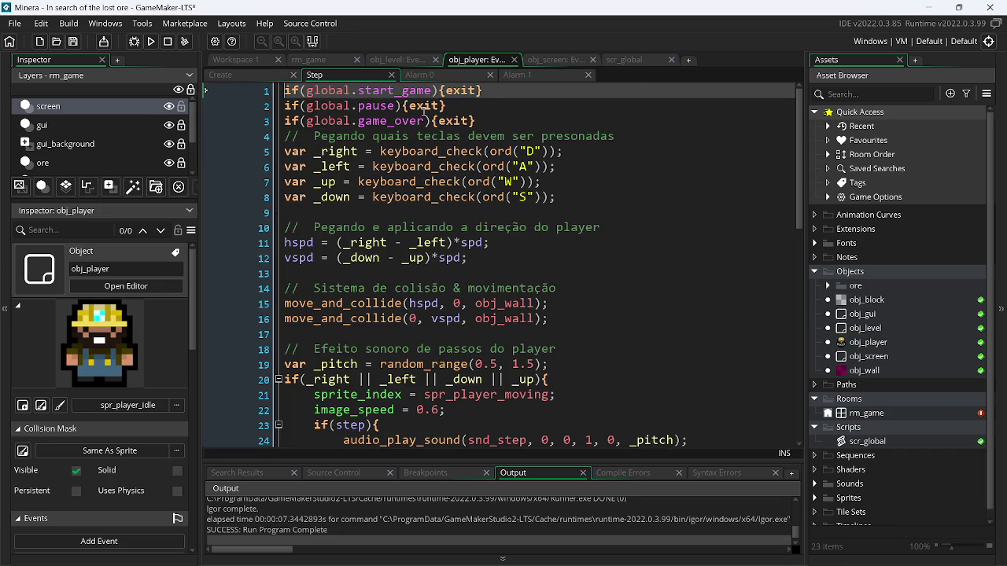
{"action": "left_click_drag", "start_coordinate": [801, 198], "coordinate": [795, 326]}
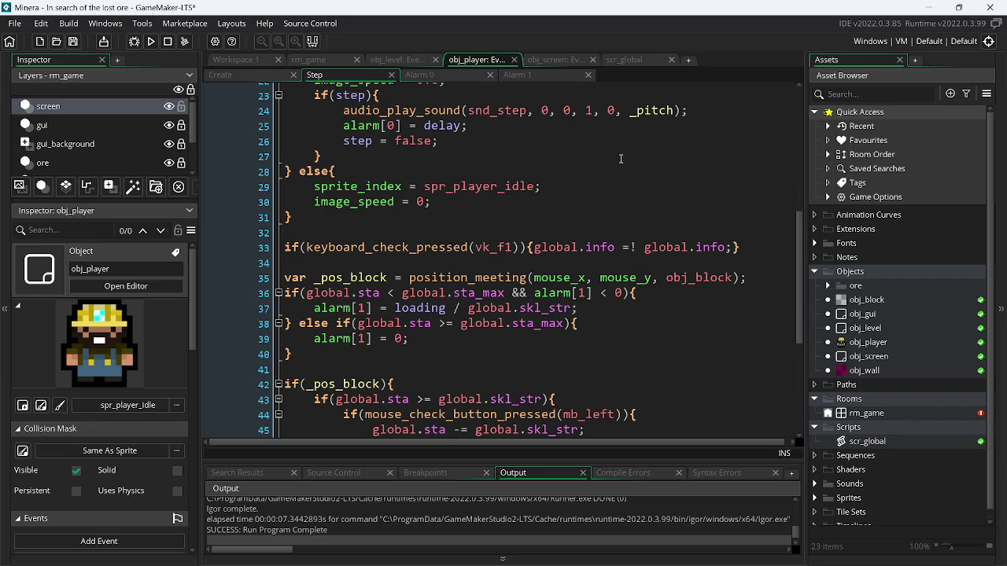
Compare Minera's scr_global script against the player's Step code.
{"action": "left_click", "coordinate": [623, 60]}
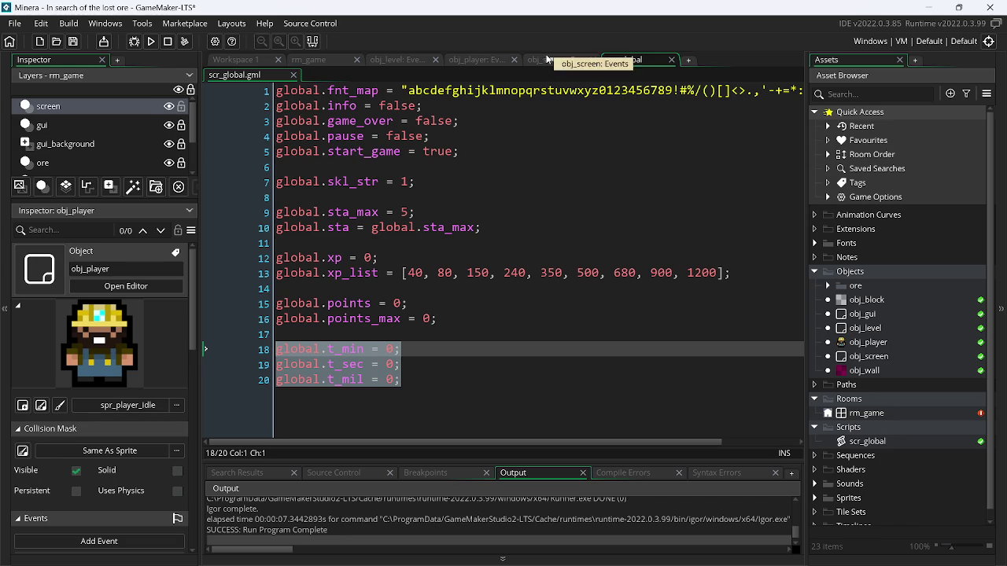
{"action": "left_click", "coordinate": [475, 60]}
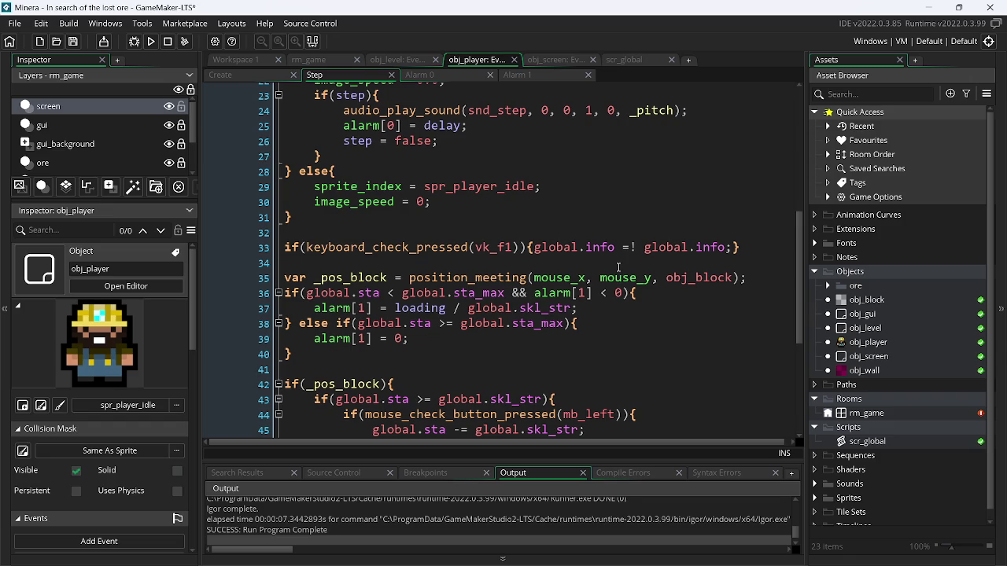
{"action": "left_click", "coordinate": [637, 60]}
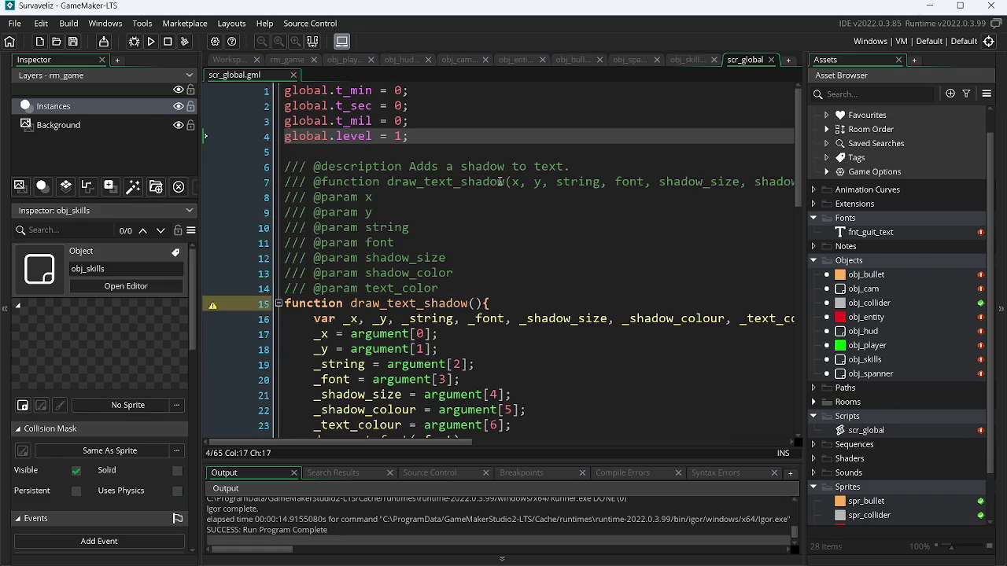
Write obj_skills' Step code: if (global.level >= global.level) { show_debug_message("TESTE") }.
{"action": "left_click", "coordinate": [697, 62]}
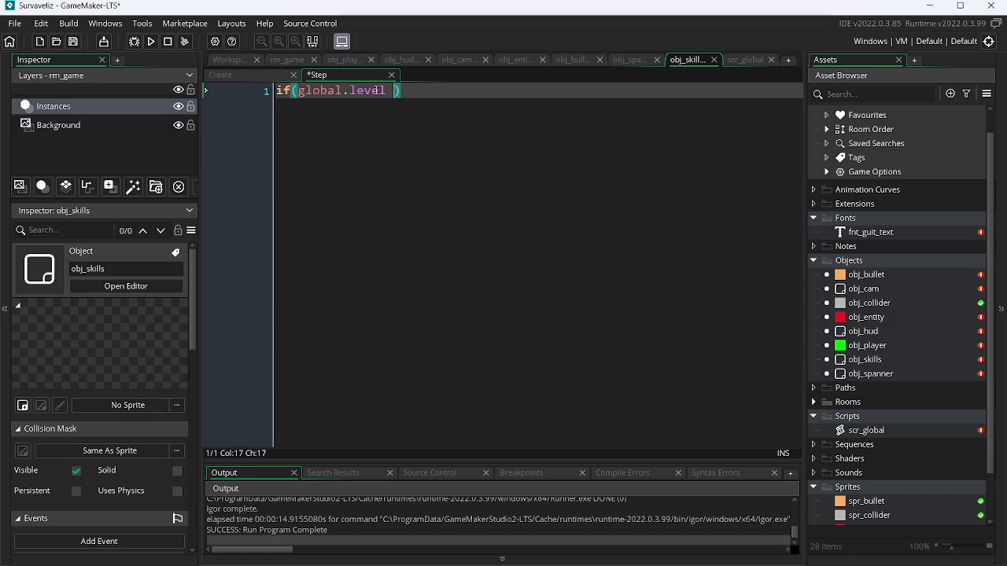
{"action": "type", "text": ">= glo"}
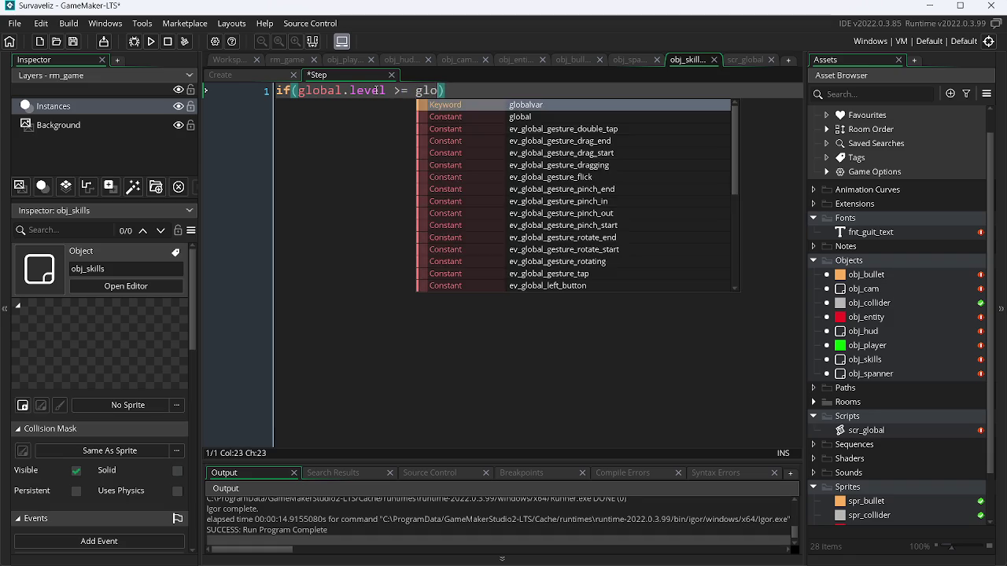
{"action": "type", "text": "bal."}
{"action": "key", "text": "Return"}
{"action": "key", "text": "Escape"}
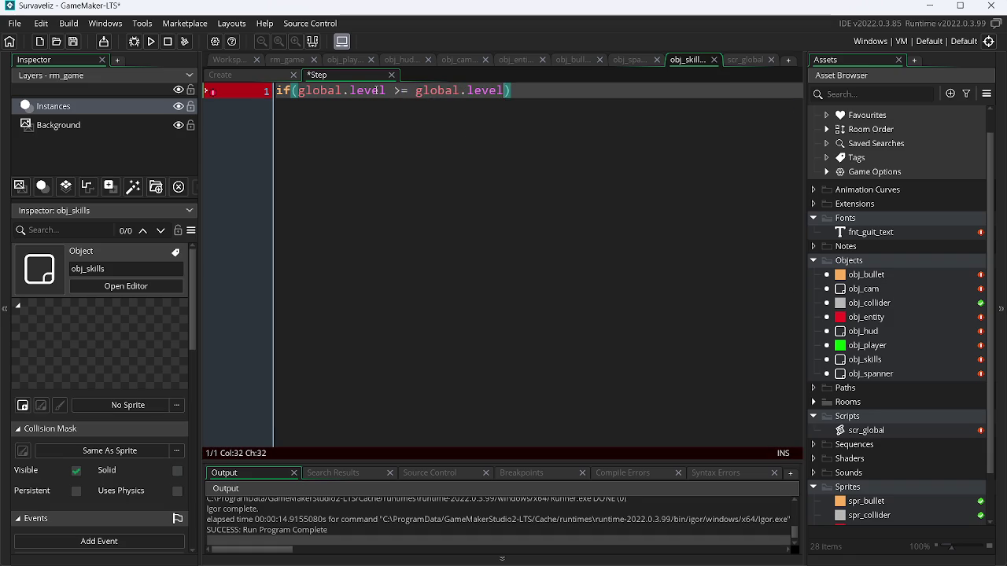
{"action": "key", "text": "Right"}
{"action": "type", "text": "{"}
{"action": "key", "text": "Return"}
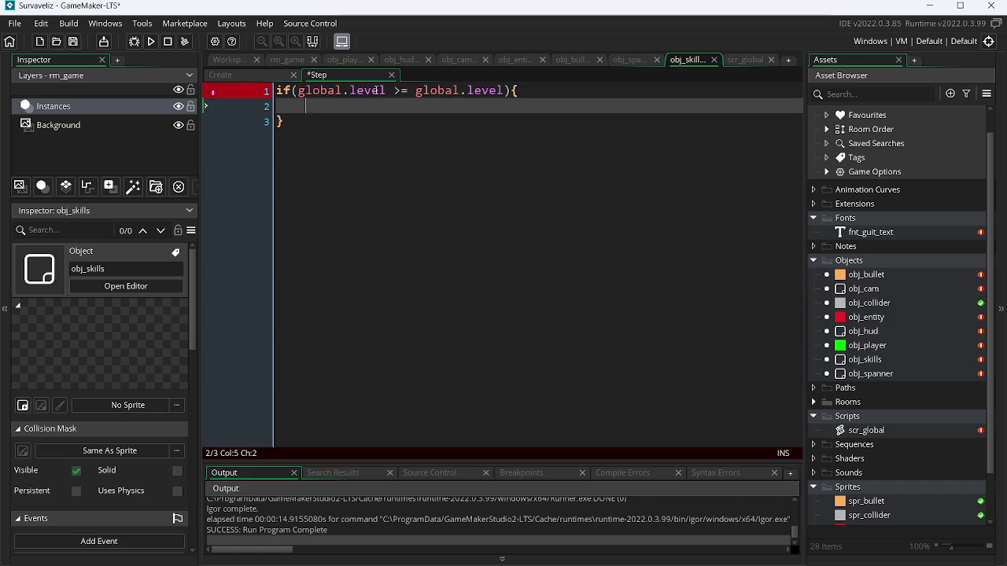
{"action": "type", "text": "show"}
{"action": "key", "text": "Return"}
{"action": "type", "text": "\"TESTE\")"}
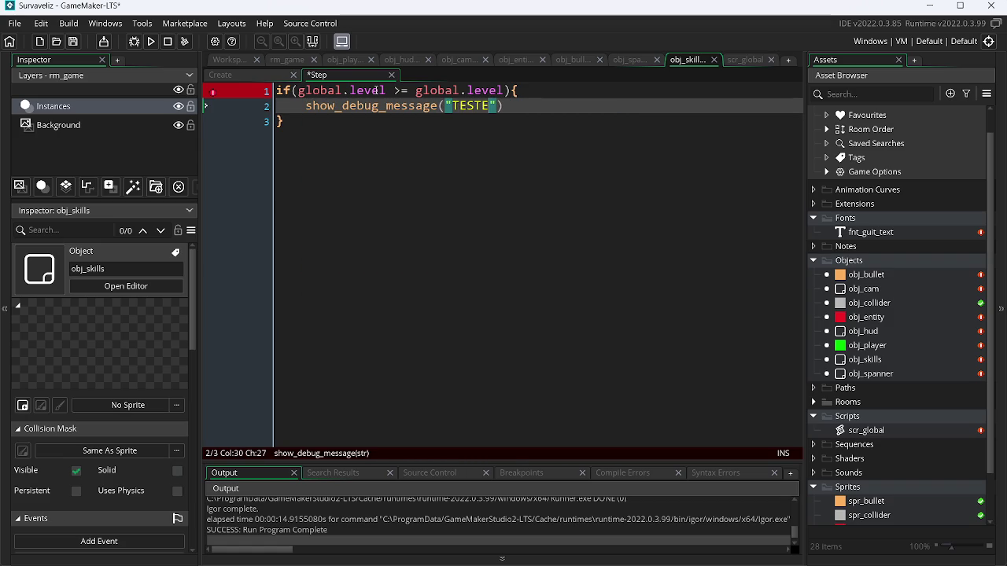
{"action": "key", "text": "ctrl+w"}
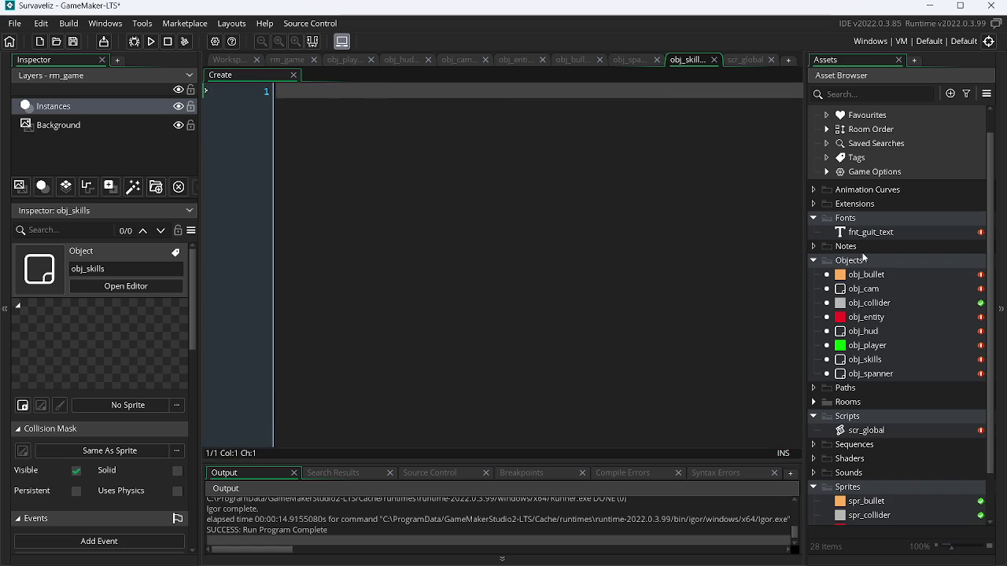
Add the missing semicolon to obj_skills' Step code, then test-run the game with F5 and stop it.
{"action": "right_click", "coordinate": [866, 362]}
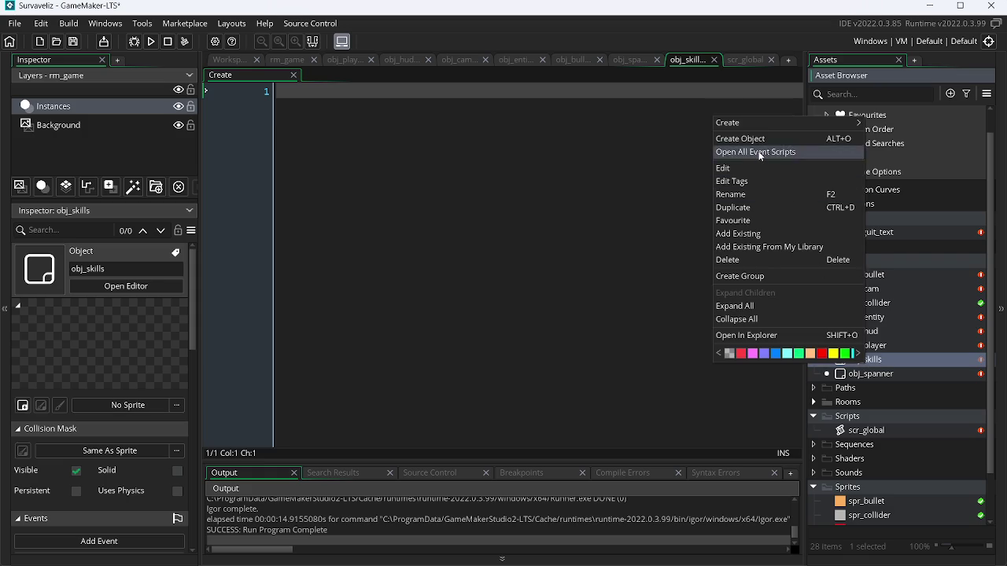
{"action": "left_click", "coordinate": [760, 154]}
{"action": "left_click", "coordinate": [526, 105]}
{"action": "type", "text": ";"}
{"action": "key", "text": "F5"}
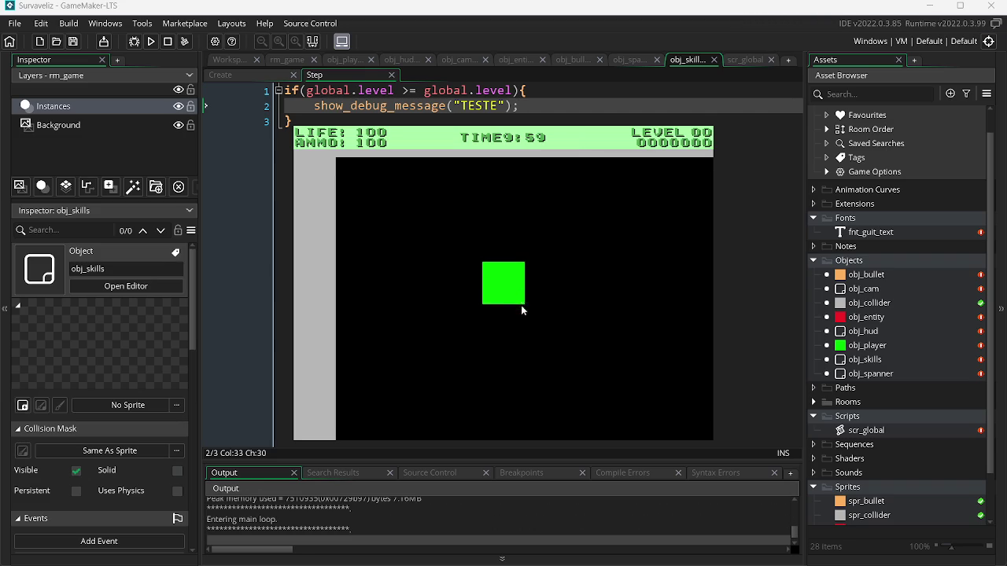
{"action": "key", "text": "Escape"}
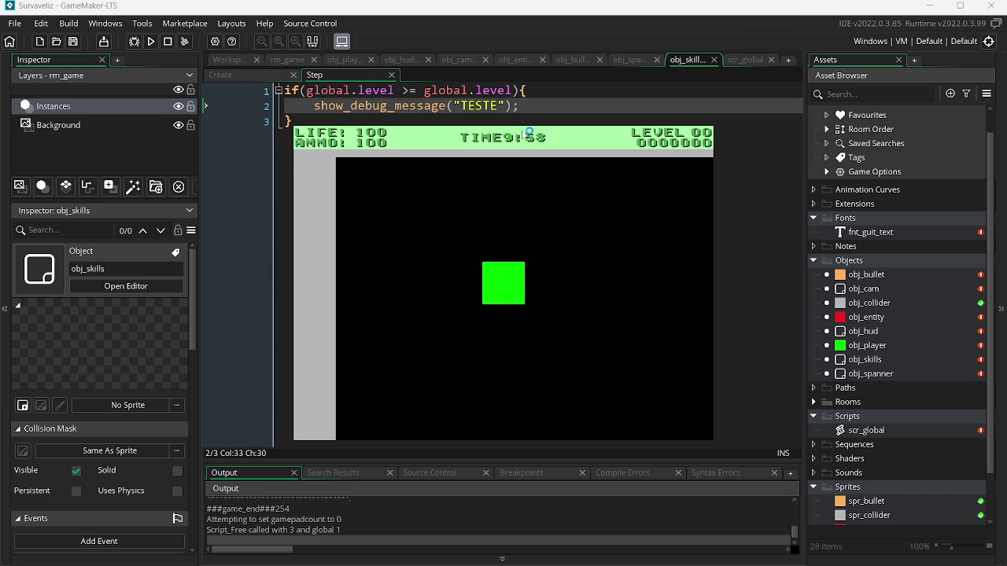
Minimize the browser and the Minera project, then bring up Survaveliz's scr_global script.
{"action": "left_click", "coordinate": [531, 92]}
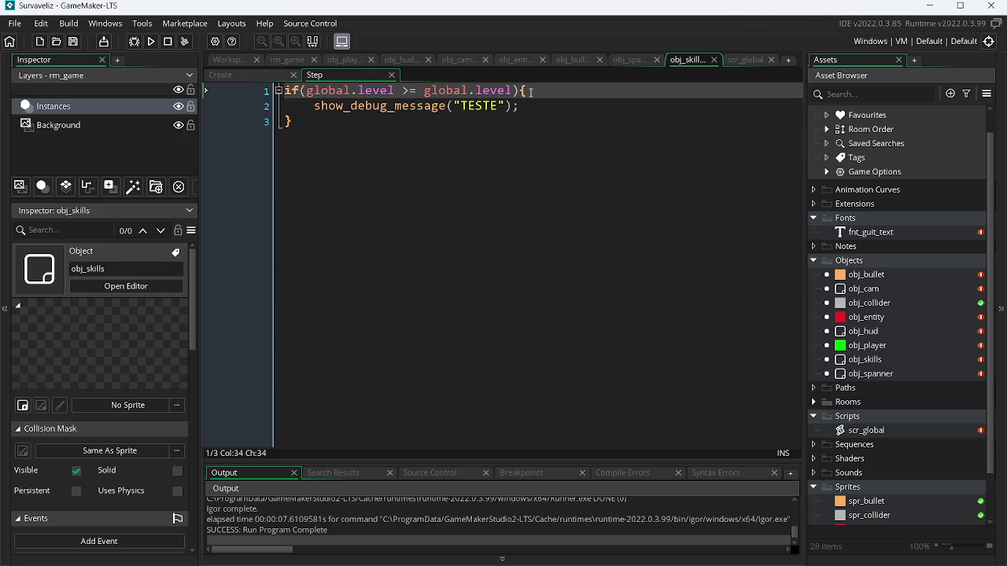
{"action": "key", "text": "alt+Tab"}
{"action": "key", "text": "alt+Tab"}
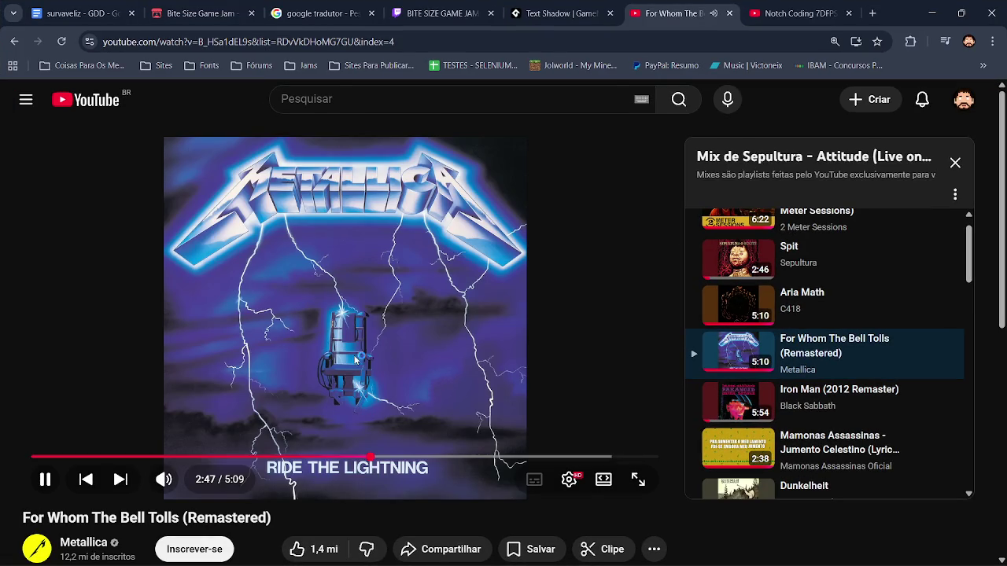
{"action": "left_click", "coordinate": [933, 10]}
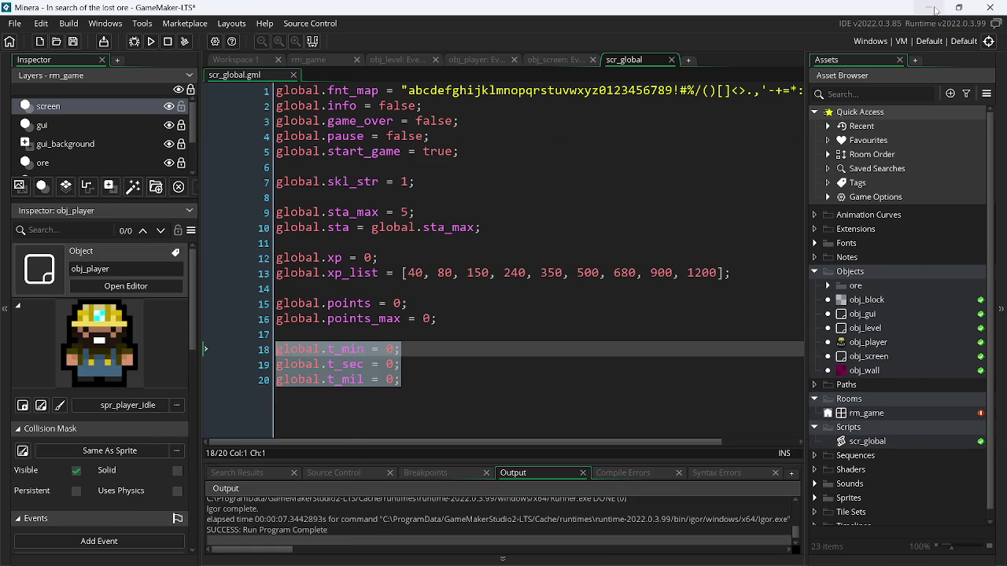
{"action": "left_click", "coordinate": [933, 9]}
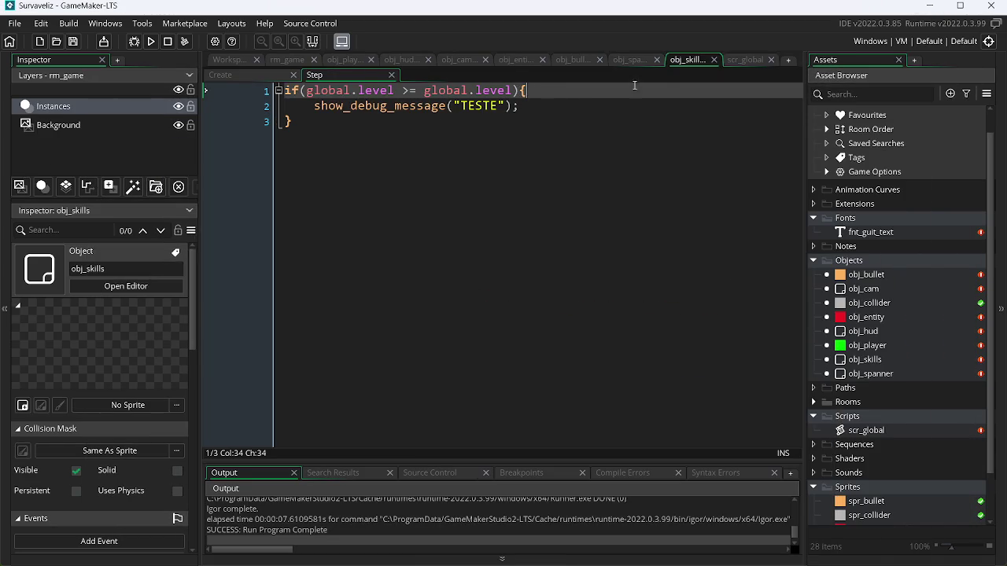
{"action": "left_click", "coordinate": [744, 59]}
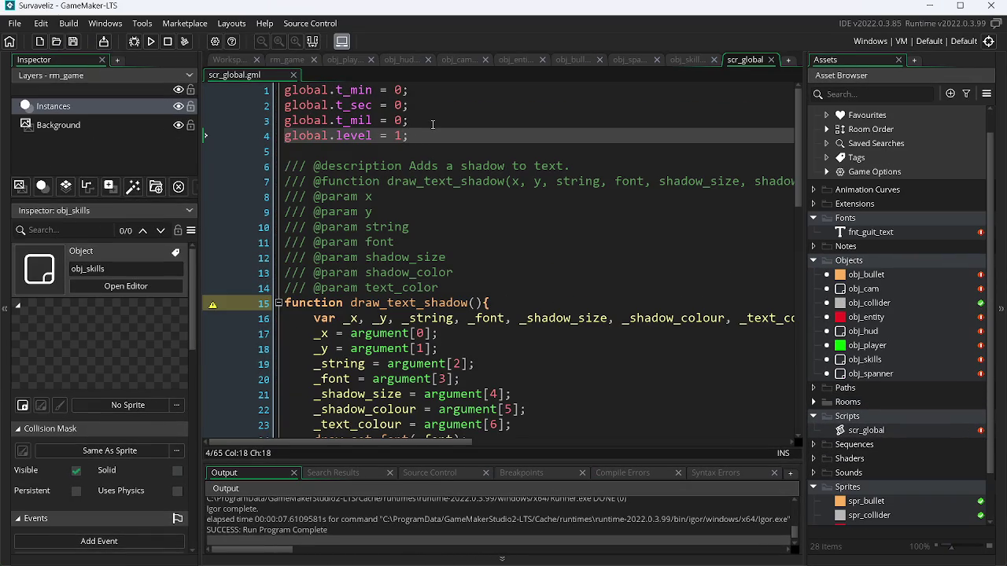
Start a global.xp line in scr_global and translate 'atual' in Google Translate.
{"action": "key", "text": "Return"}
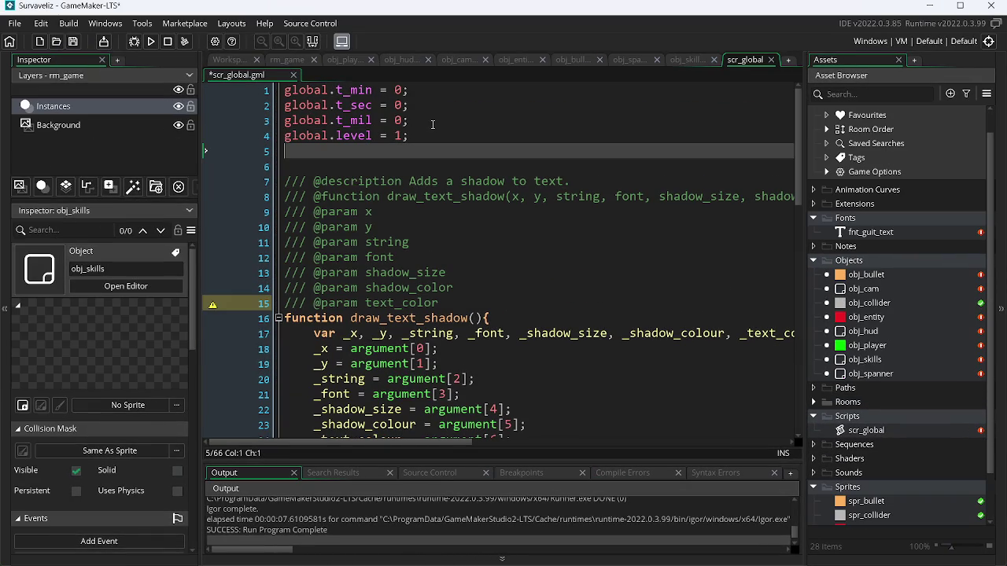
{"action": "type", "text": "global"}
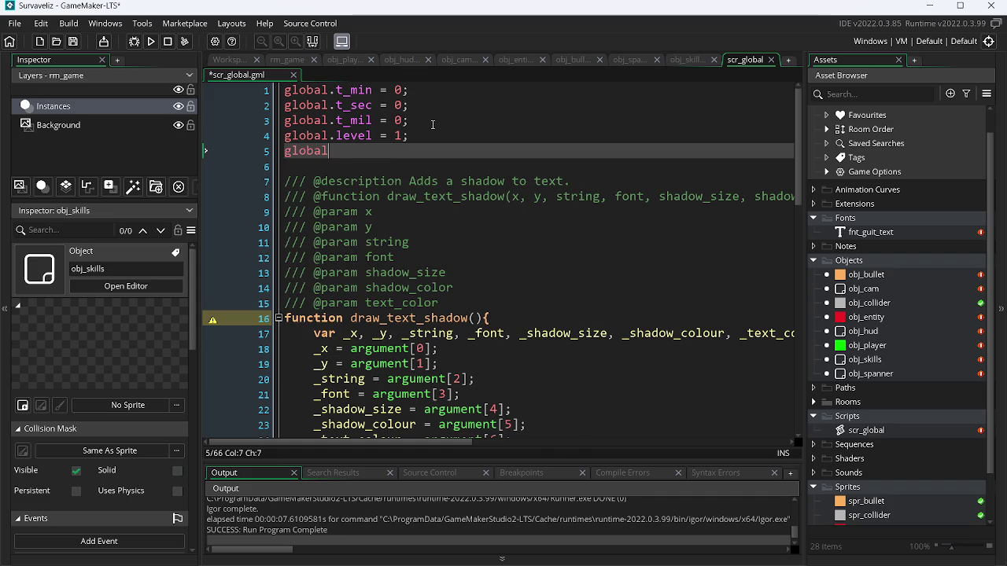
{"action": "type", "text": ".x"}
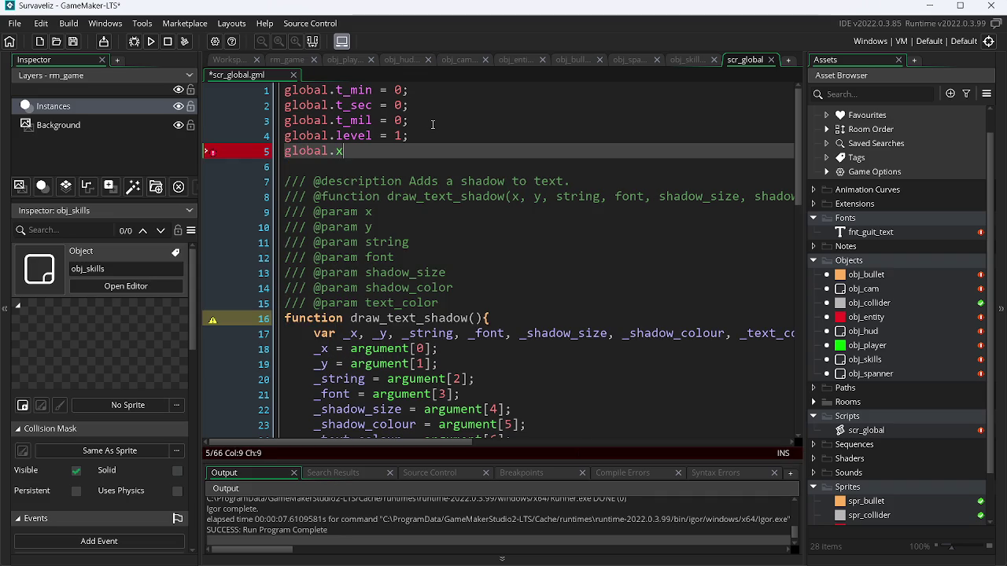
{"action": "type", "text": "p_"}
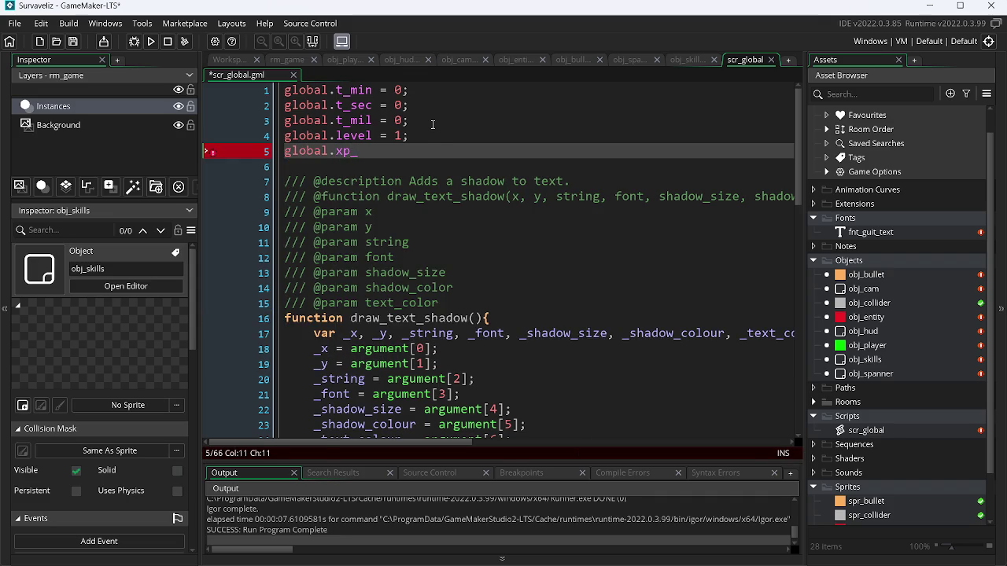
{"action": "key", "text": "alt+Tab"}
{"action": "key", "text": "alt+Tab"}
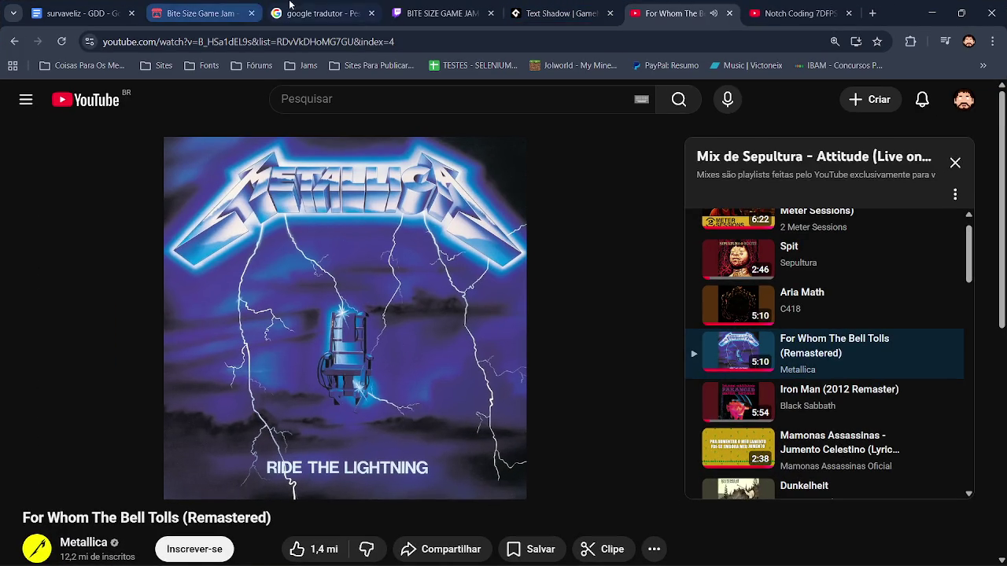
{"action": "left_click", "coordinate": [319, 13]}
{"action": "left_click", "coordinate": [329, 239]}
{"action": "type", "text": "atual"}
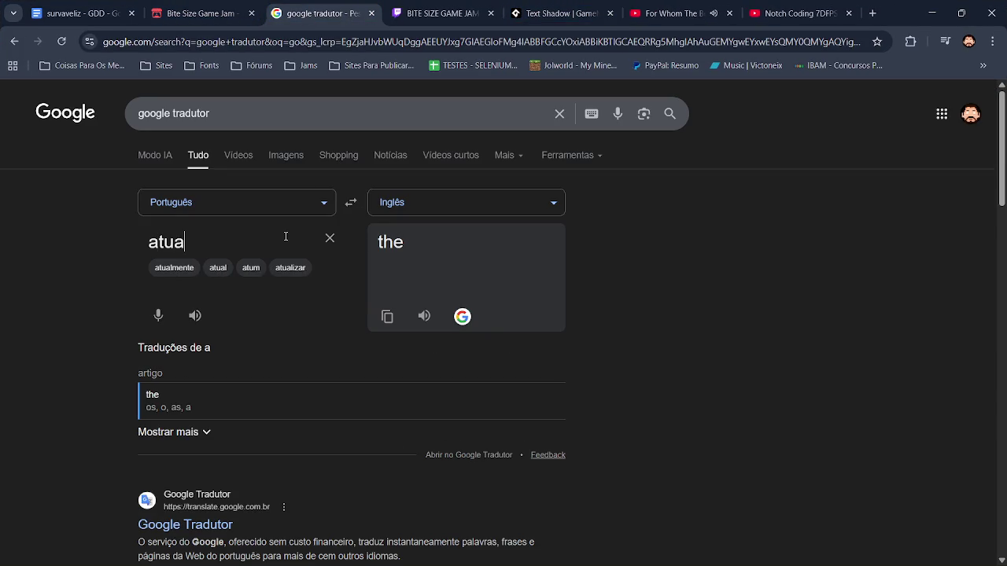
{"action": "left_click", "coordinate": [387, 316]}
{"action": "key", "text": "alt+Tab"}
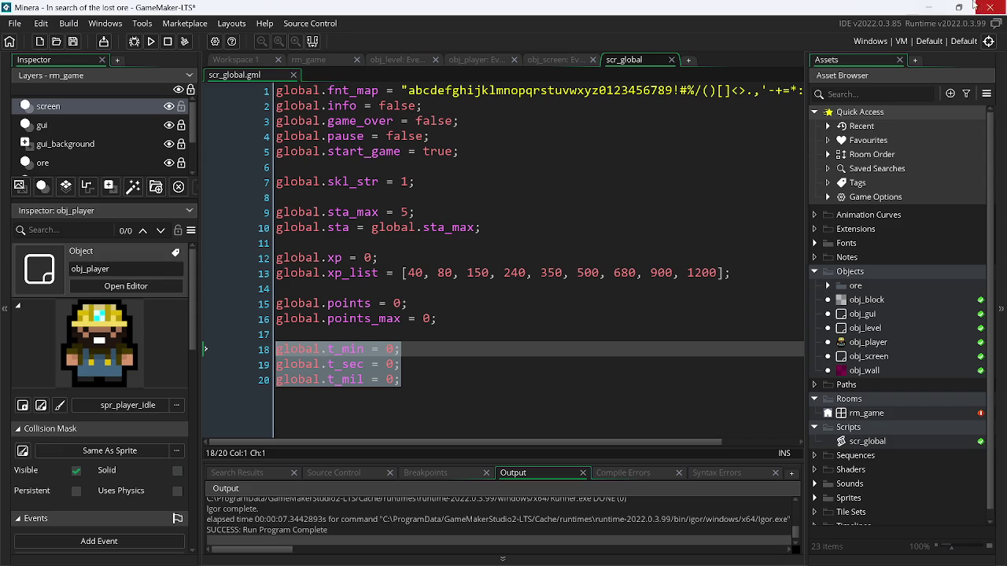
{"action": "key", "text": "alt+Tab"}
{"action": "key", "text": "alt+Tab"}
Declare global.xp_cut = 0; in scr_global.
{"action": "type", "text": "current"}
{"action": "key", "text": "BackSpace"}
{"action": "key", "text": "BackSpace"}
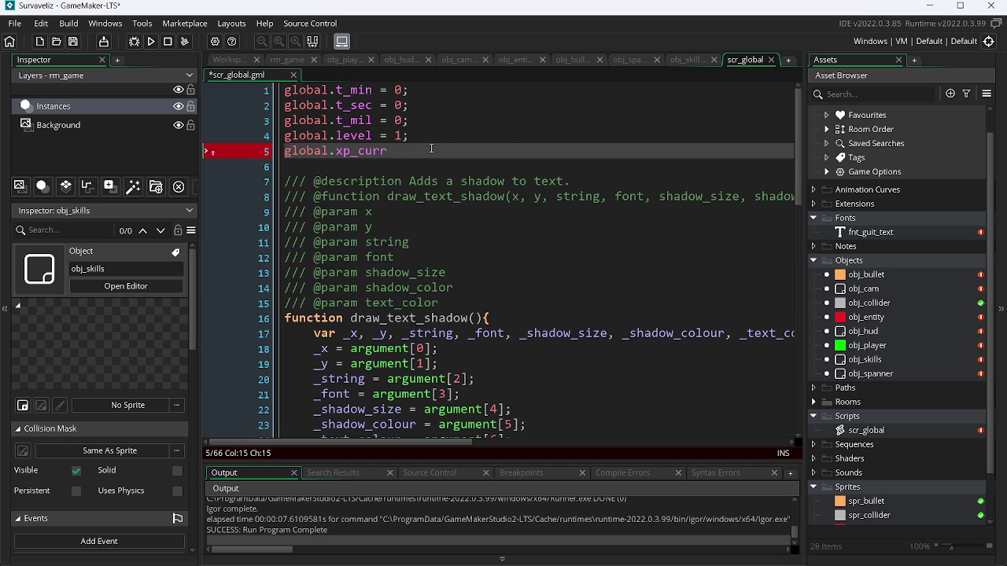
{"action": "type", "text": "nt"}
{"action": "key", "text": "Left"}
{"action": "key", "text": "BackSpace"}
{"action": "key", "text": "BackSpace"}
{"action": "key", "text": "BackSpace"}
{"action": "key", "text": "BackSpace"}
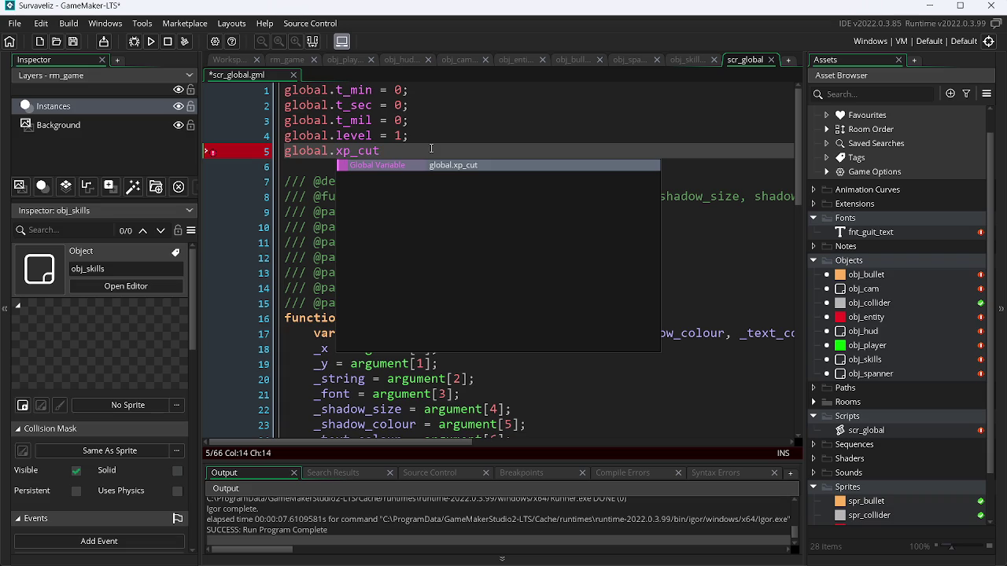
{"action": "type", "text": " = 0;"}
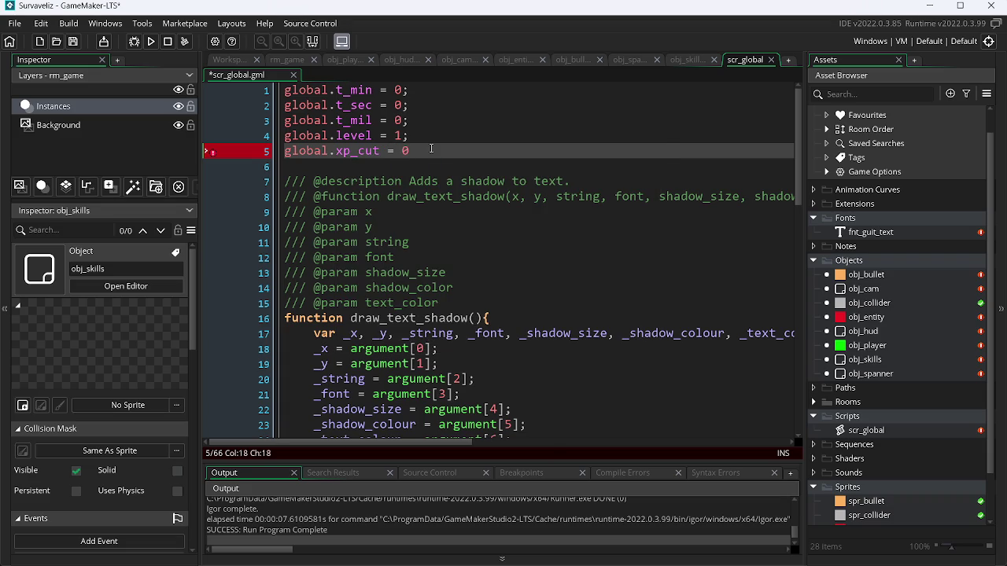
Duplicate that line as global.xp_max = 12; and save scr_global.
{"action": "key", "text": "ctrl+d"}
{"action": "key", "text": "Left"}
{"action": "key", "text": "Left"}
{"action": "key", "text": "Left"}
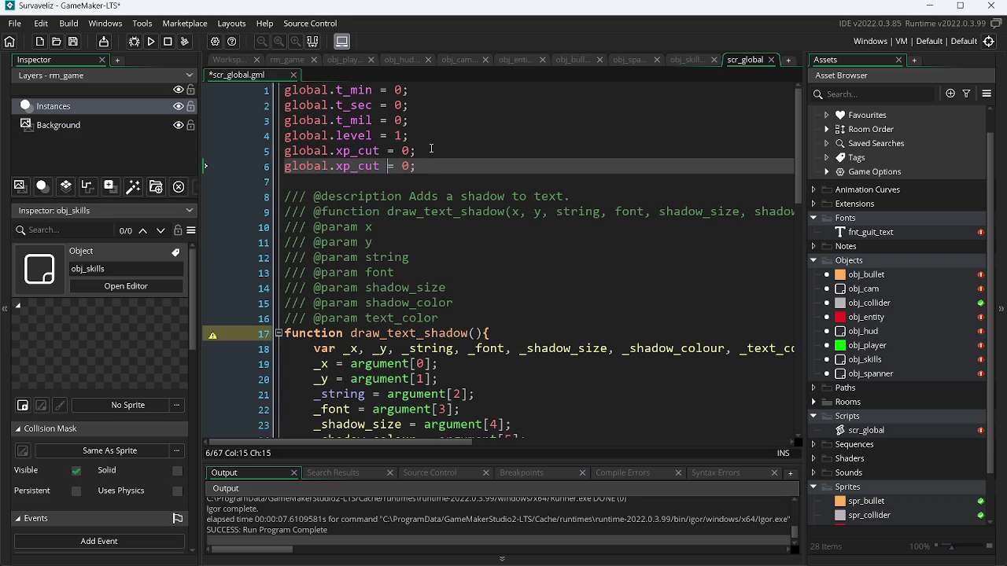
{"action": "key", "text": "Left"}
{"action": "key", "text": "BackSpace"}
{"action": "key", "text": "BackSpace"}
{"action": "key", "text": "BackSpace"}
{"action": "type", "text": "max"}
{"action": "key", "text": "ctrl+s"}
{"action": "key", "text": "Right"}
{"action": "key", "text": "Right"}
{"action": "key", "text": "Right"}
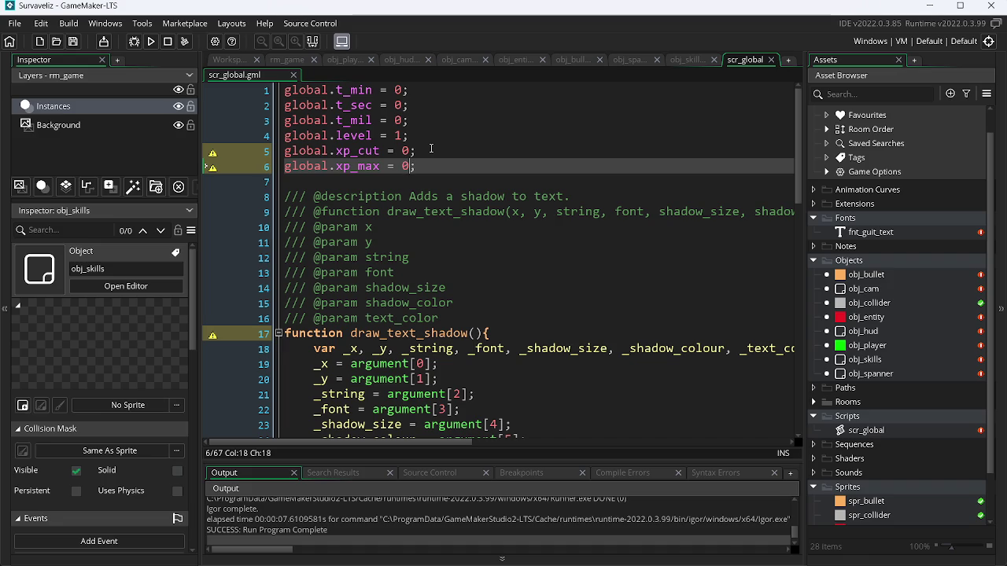
{"action": "key", "text": "BackSpace"}
{"action": "type", "text": "12"}
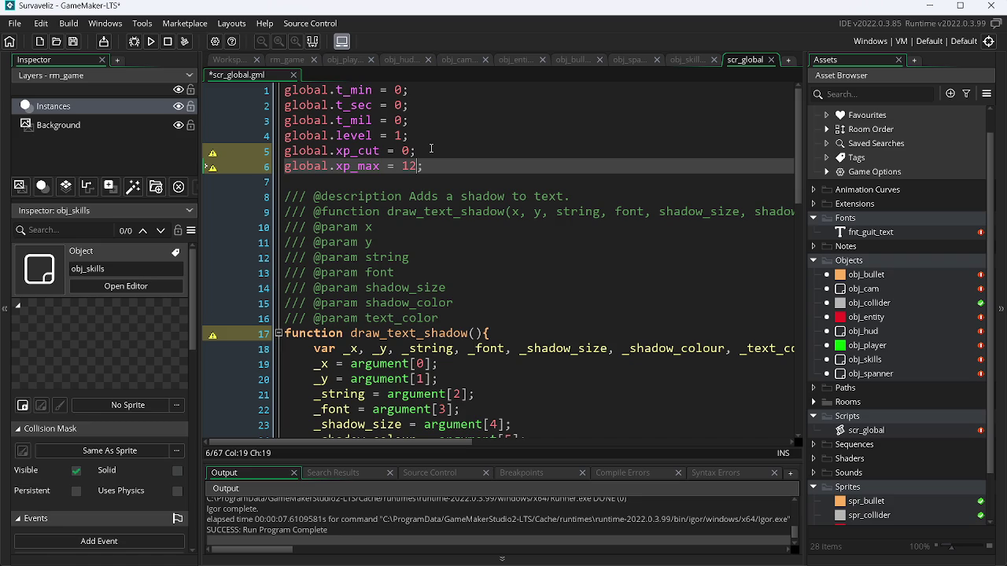
{"action": "key", "text": "ctrl+s"}
{"action": "left_click", "coordinate": [688, 60]}
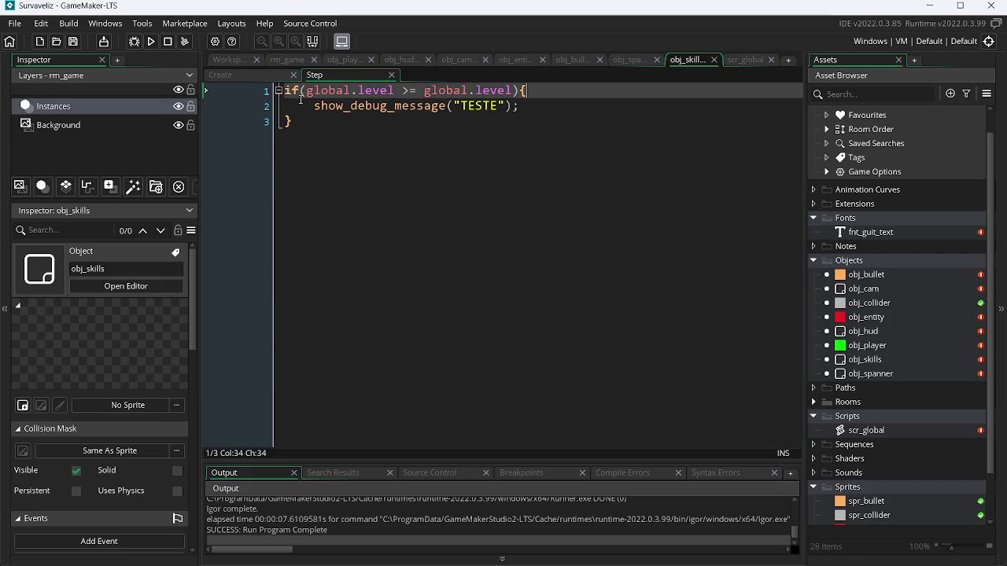
Change obj_skills' Step condition to global.xp_cut >= global.xp_max.
{"action": "double_click", "coordinate": [386, 91]}
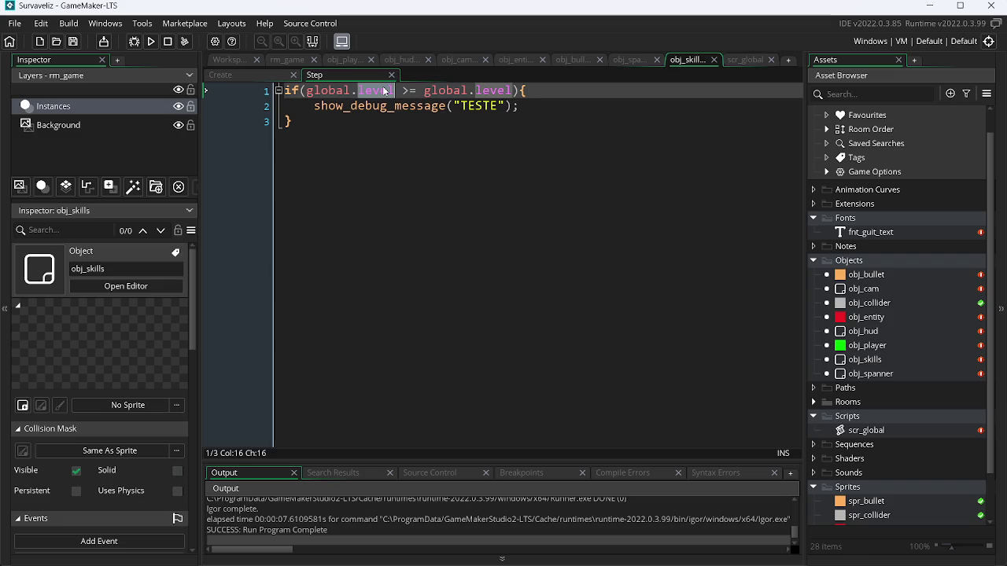
{"action": "type", "text": "xp"}
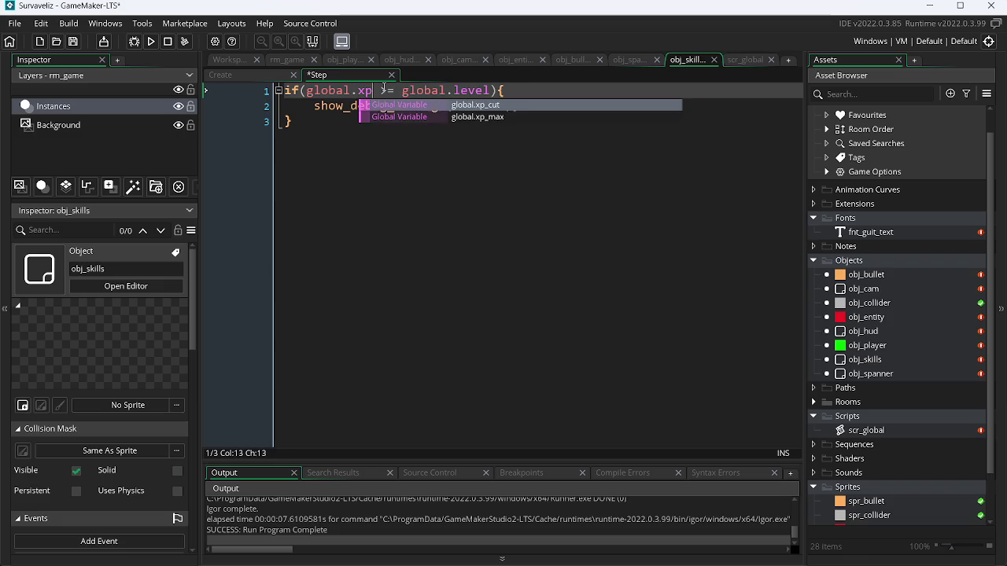
{"action": "key", "text": "Return"}
{"action": "key", "text": "Right"}
{"action": "key", "text": "Right"}
{"action": "key", "text": "Right"}
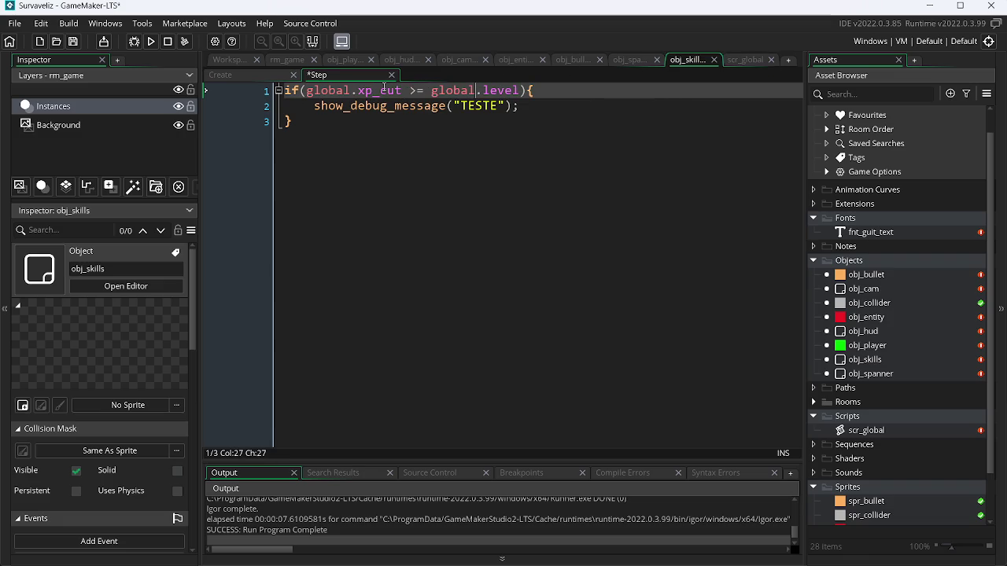
{"action": "key", "text": "Right"}
{"action": "key", "text": "BackSpace"}
{"action": "key", "text": "BackSpace"}
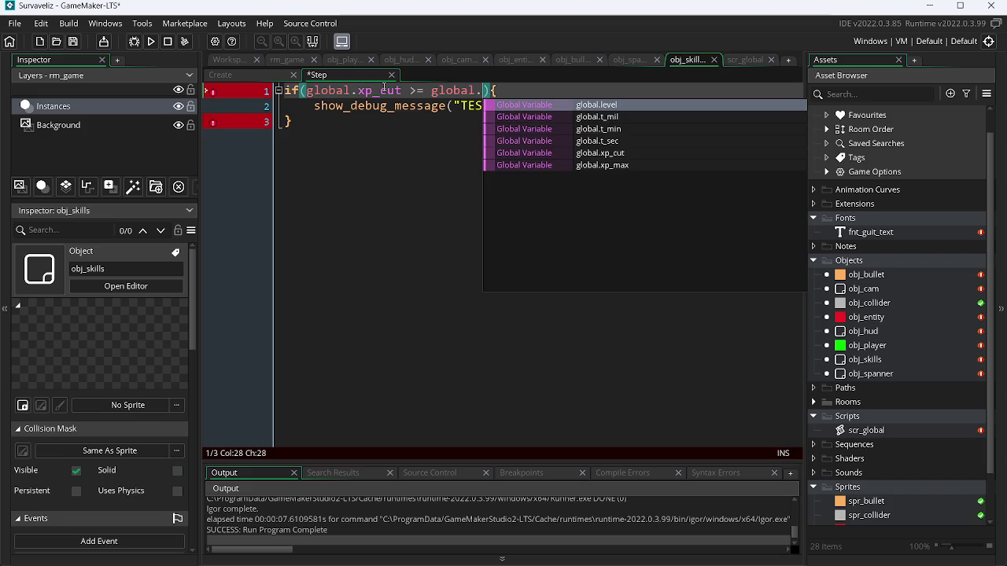
{"action": "key", "text": "Down"}
{"action": "key", "text": "Down"}
{"action": "key", "text": "Down"}
{"action": "key", "text": "Return"}
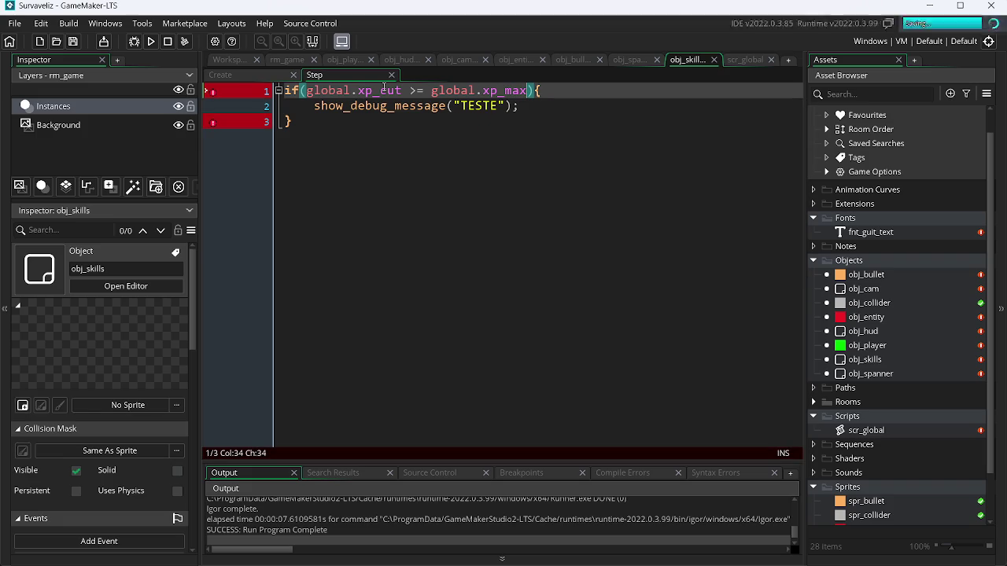
{"action": "key", "text": "Down"}
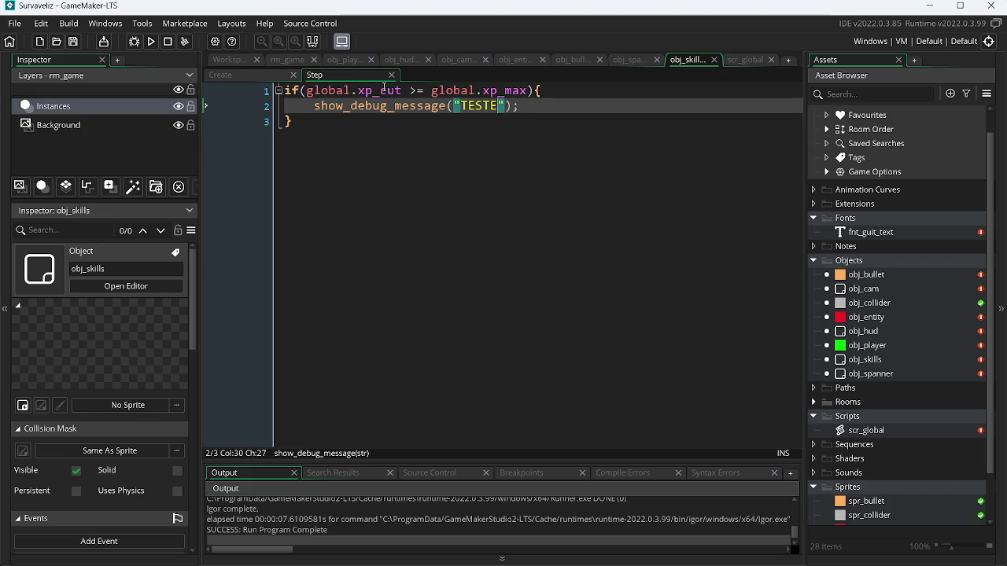
Add global.level += 1 inside the obj_skills if block, after checking scr_global and obj_player.
{"action": "left_click", "coordinate": [755, 60]}
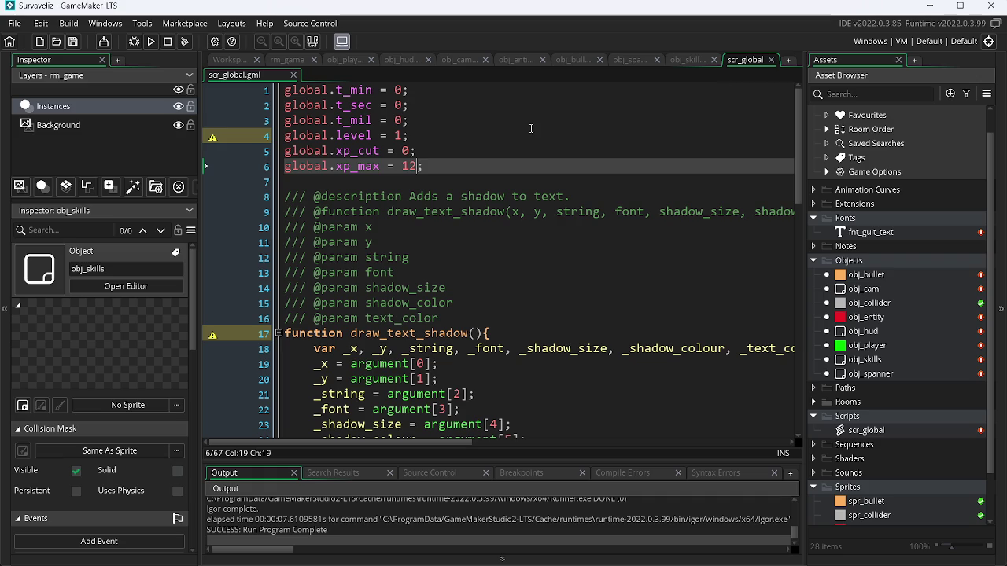
{"action": "left_click", "coordinate": [346, 61]}
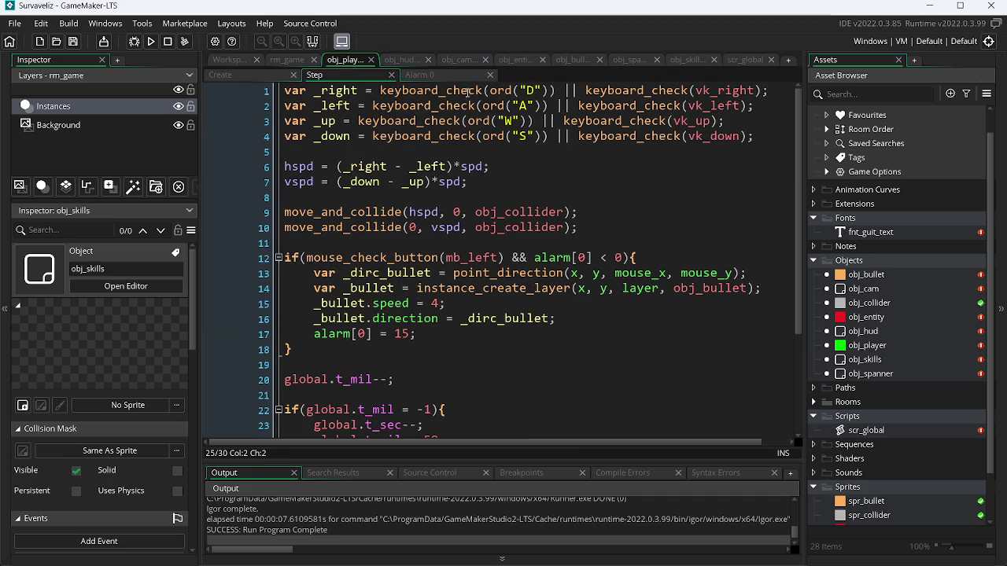
{"action": "left_click", "coordinate": [687, 60]}
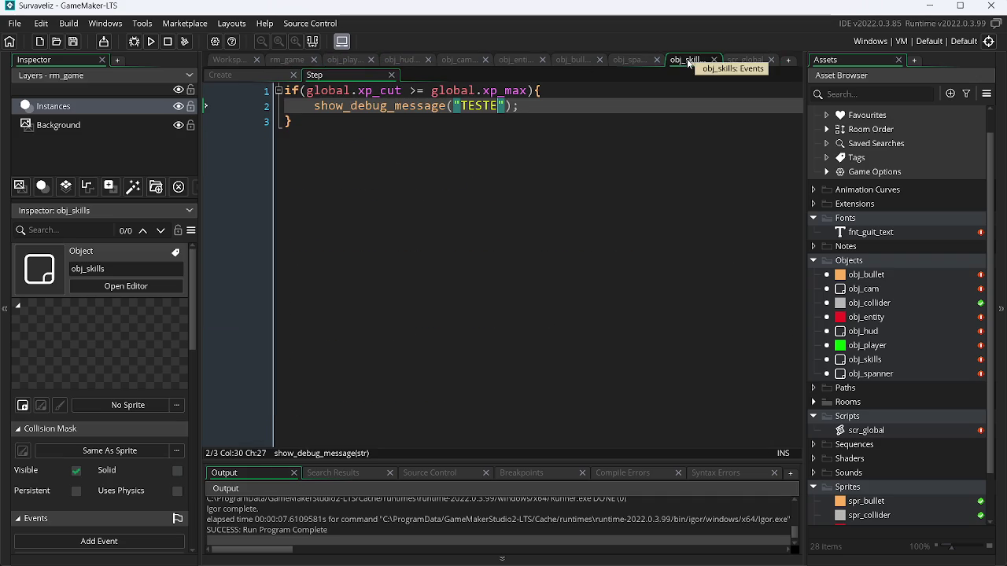
{"action": "left_click", "coordinate": [557, 89]}
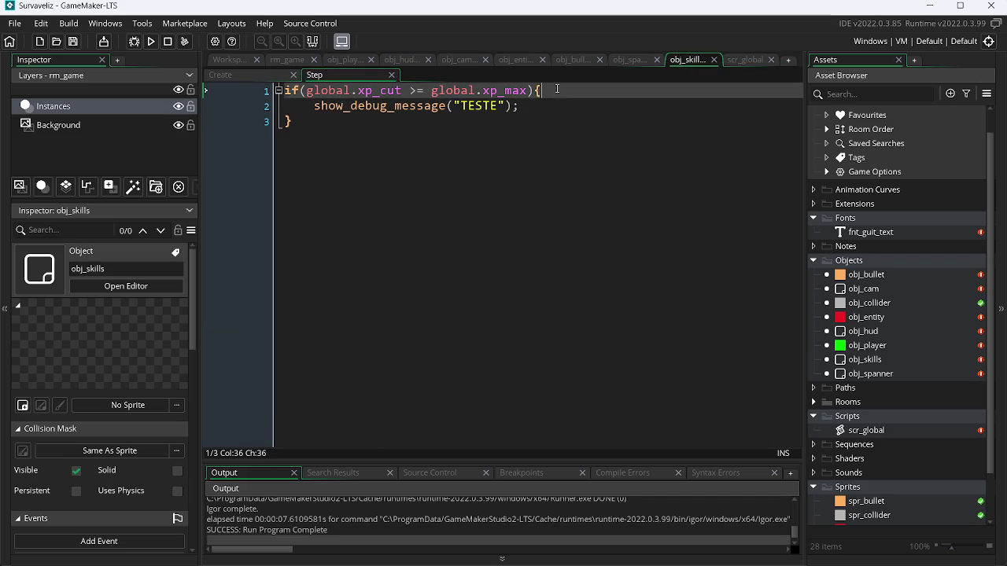
{"action": "key", "text": "Return"}
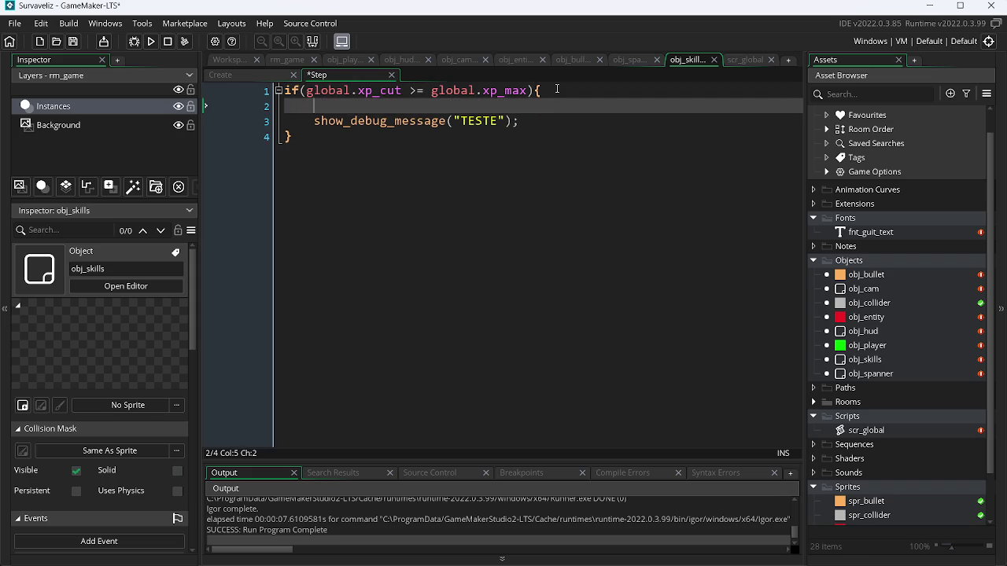
{"action": "type", "text": "global."}
{"action": "key", "text": "Down"}
{"action": "key", "text": "Down"}
{"action": "key", "text": "Down"}
{"action": "key", "text": "Up"}
{"action": "key", "text": "Up"}
{"action": "key", "text": "Up"}
{"action": "key", "text": "Return"}
{"action": "type", "text": "+=1"}
{"action": "key", "text": "alt+Tab"}
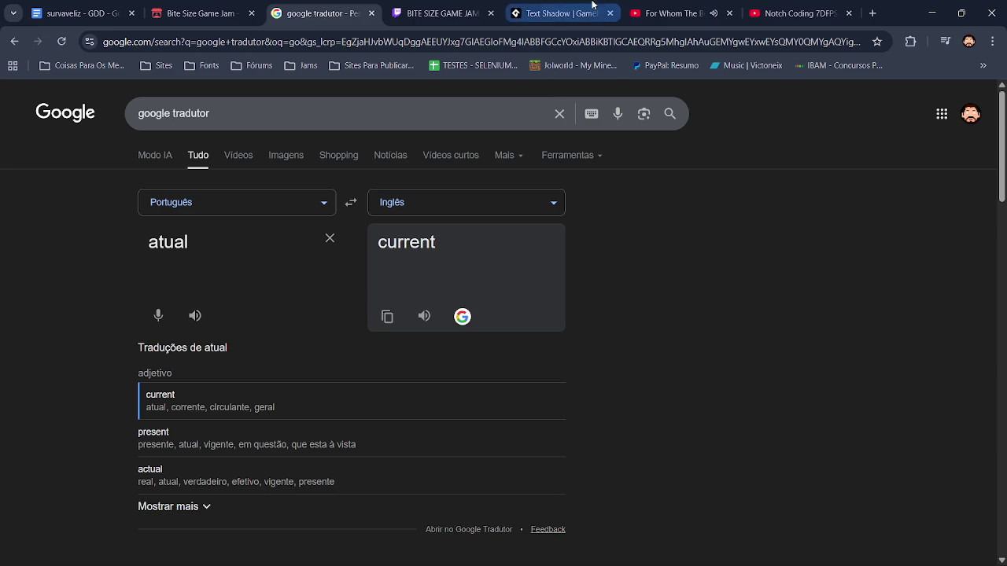
Pause the For Whom The Bell Tolls (Remastered) video and go back to the YouTube home feed.
{"action": "left_click", "coordinate": [678, 14]}
{"action": "key", "text": "space"}
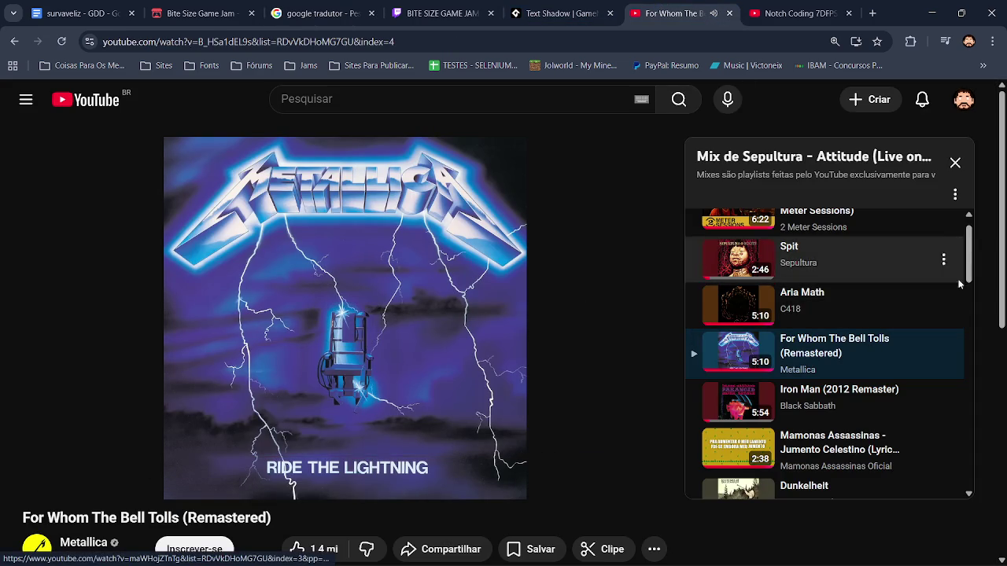
{"action": "left_click_drag", "start_coordinate": [968, 276], "coordinate": [969, 283]}
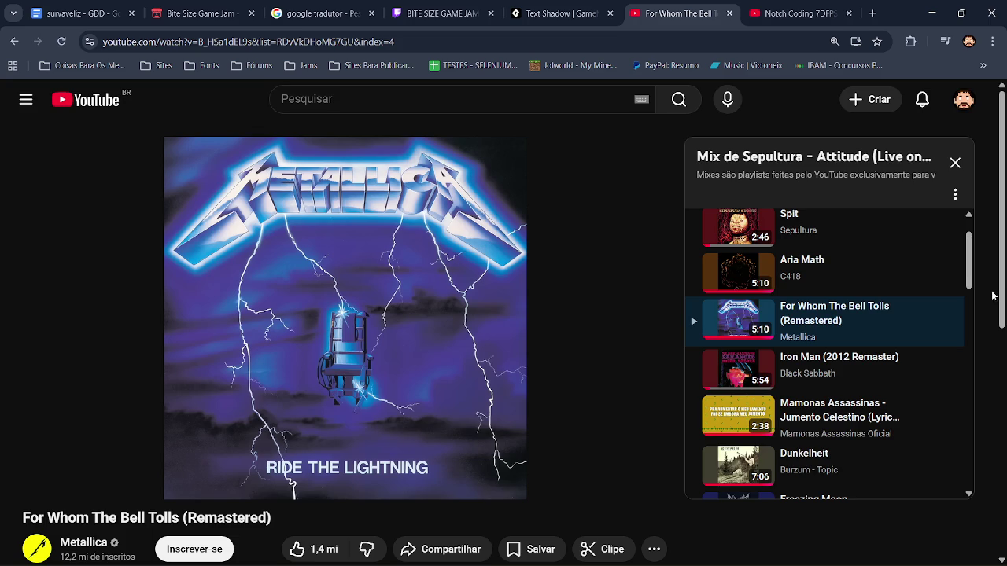
{"action": "scroll", "coordinate": [1003, 365], "scroll_direction": "down", "scroll_amount": 3}
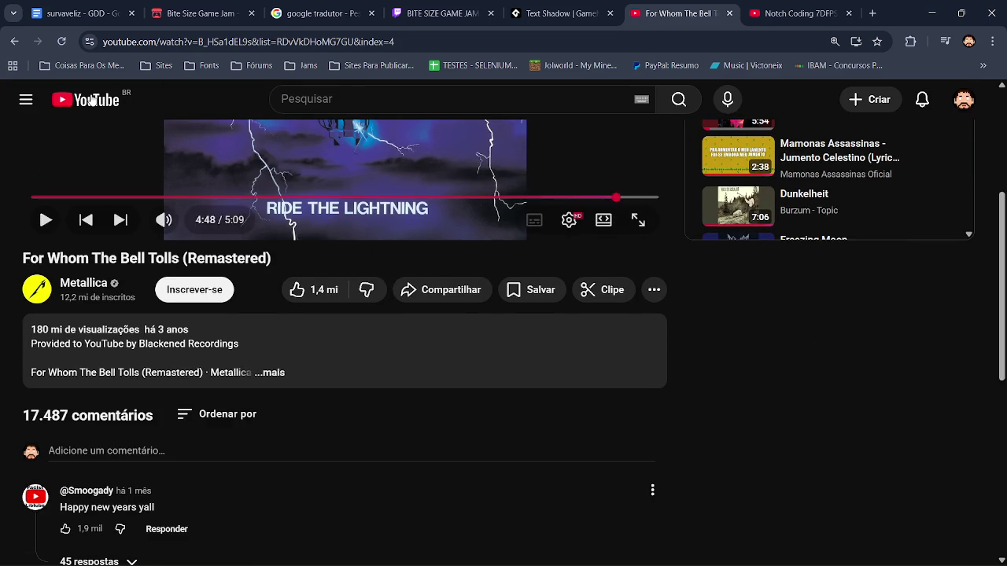
{"action": "left_click", "coordinate": [135, 100]}
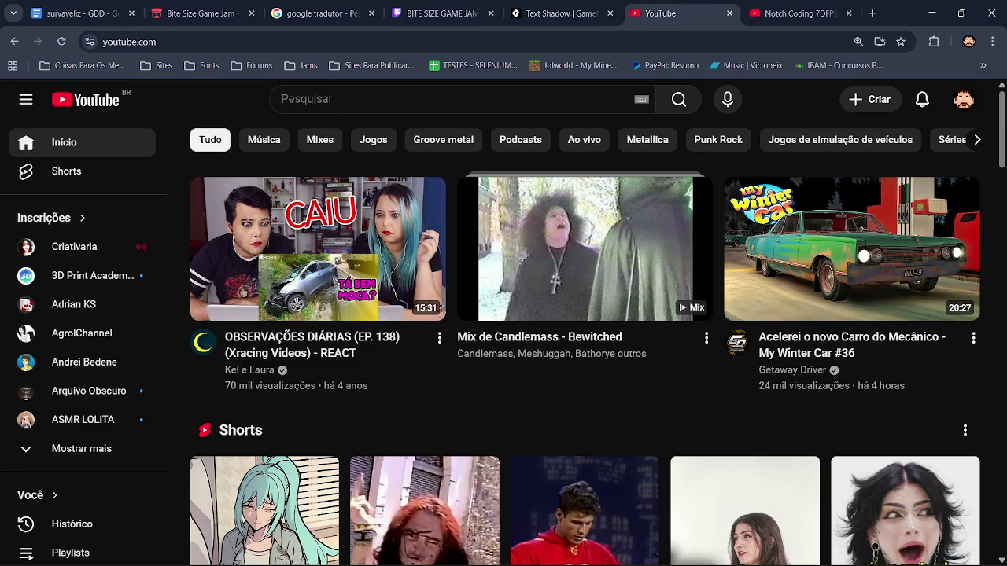
Scroll far down the YouTube home feed and play the 8:02 FELCA sad-news video.
{"action": "scroll", "coordinate": [582, 314], "scroll_direction": "down", "scroll_amount": 5}
{"action": "scroll", "coordinate": [582, 353], "scroll_direction": "down", "scroll_amount": 2}
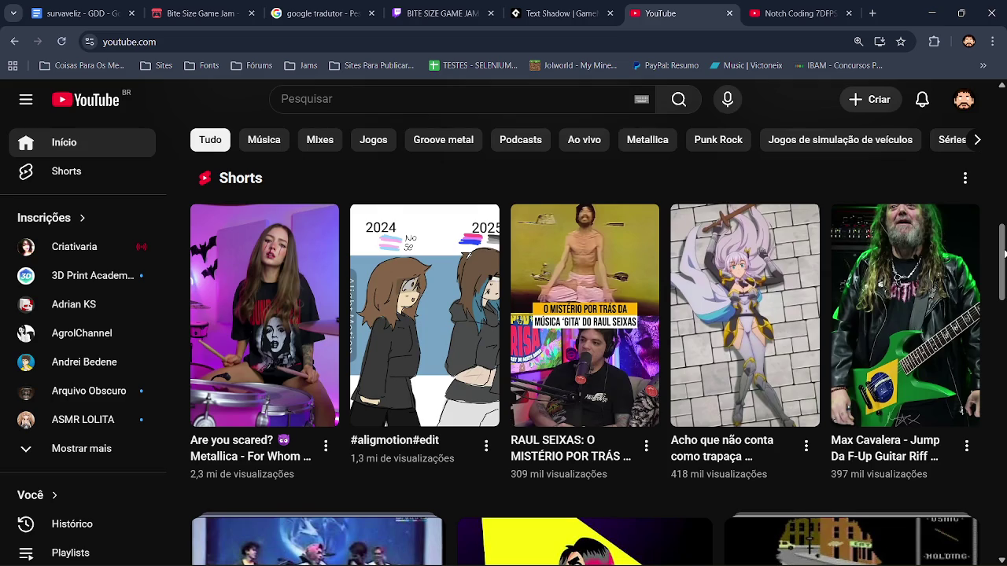
{"action": "scroll", "coordinate": [582, 354], "scroll_direction": "down", "scroll_amount": 7}
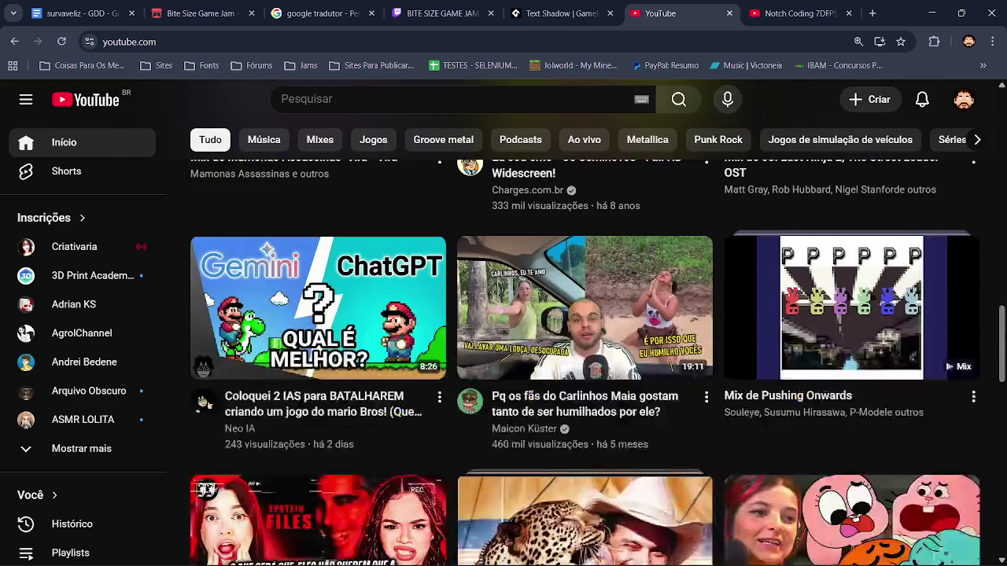
{"action": "scroll", "coordinate": [1004, 409], "scroll_direction": "down", "scroll_amount": 2}
{"action": "scroll", "coordinate": [1003, 410], "scroll_direction": "down", "scroll_amount": 4}
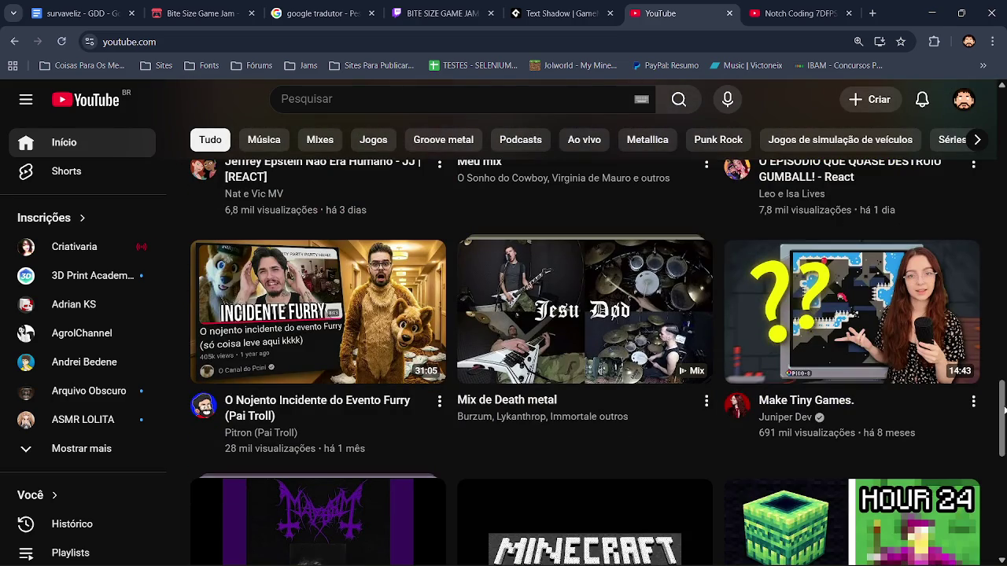
{"action": "left_click_drag", "start_coordinate": [1003, 410], "coordinate": [1004, 450]}
{"action": "scroll", "coordinate": [1004, 449], "scroll_direction": "down", "scroll_amount": 3}
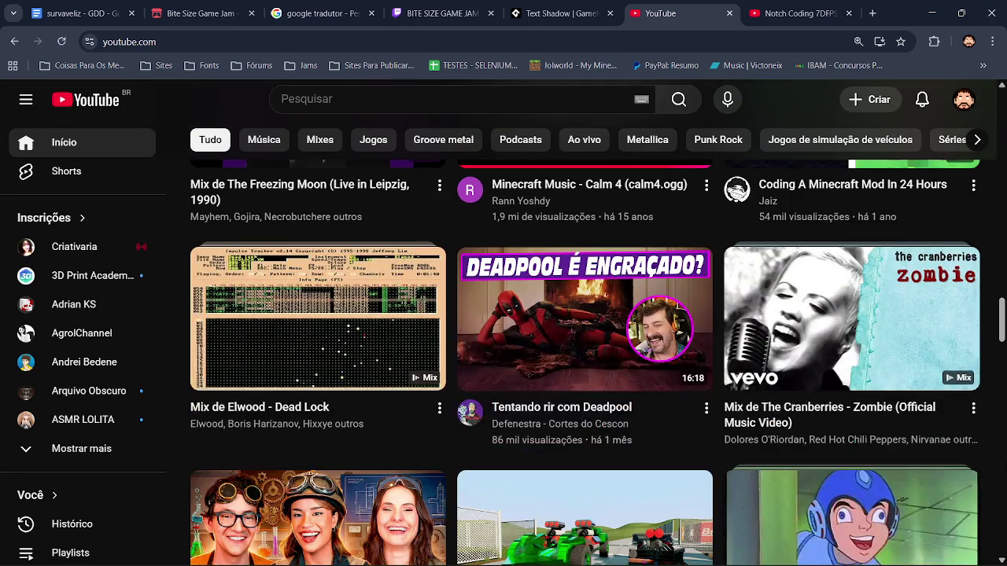
{"action": "left_click_drag", "start_coordinate": [1003, 315], "coordinate": [1003, 354]}
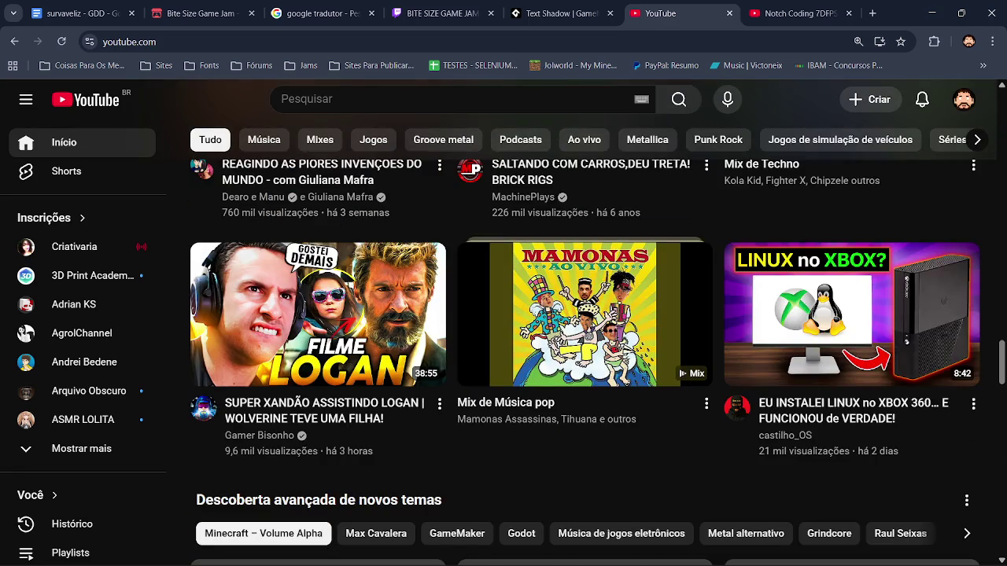
{"action": "scroll", "coordinate": [627, 383], "scroll_direction": "down", "scroll_amount": 3}
{"action": "scroll", "coordinate": [661, 179], "scroll_direction": "down", "scroll_amount": 2}
{"action": "scroll", "coordinate": [661, 179], "scroll_direction": "down", "scroll_amount": 2}
{"action": "scroll", "coordinate": [584, 362], "scroll_direction": "down", "scroll_amount": 3}
{"action": "scroll", "coordinate": [597, 322], "scroll_direction": "down", "scroll_amount": 1}
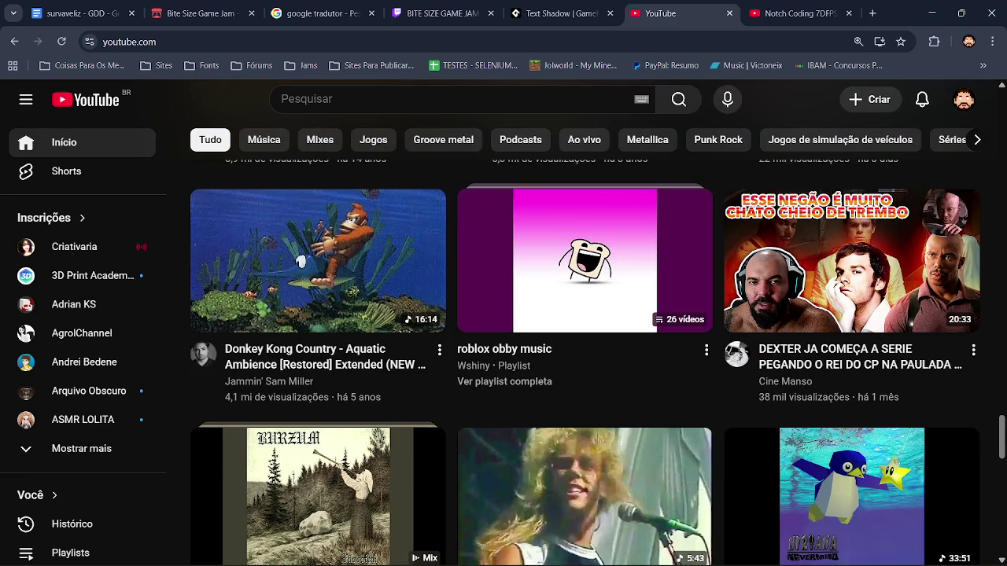
{"action": "scroll", "coordinate": [585, 361], "scroll_direction": "down", "scroll_amount": 2}
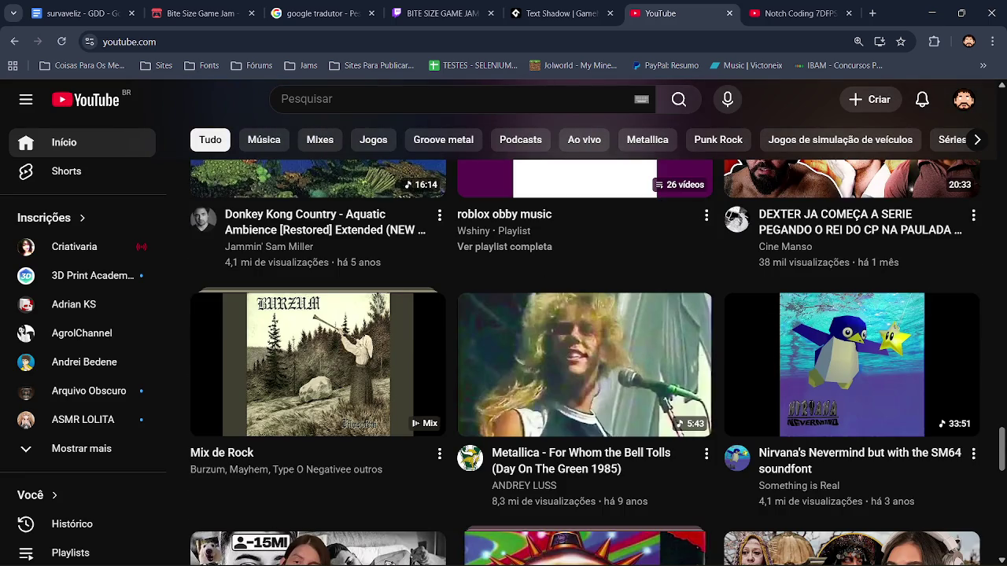
{"action": "scroll", "coordinate": [585, 362], "scroll_direction": "down", "scroll_amount": 4}
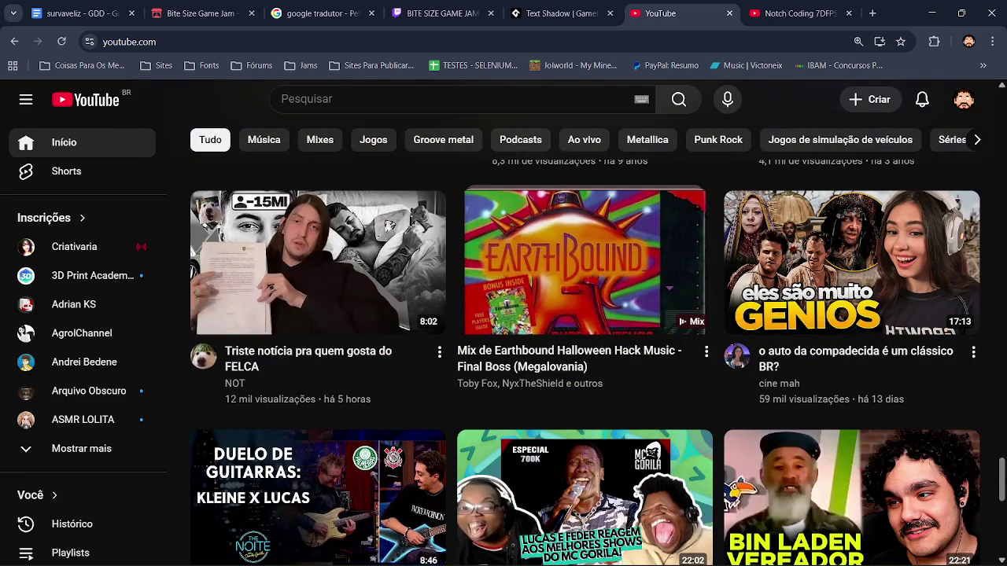
{"action": "scroll", "coordinate": [584, 362], "scroll_direction": "down", "scroll_amount": 2}
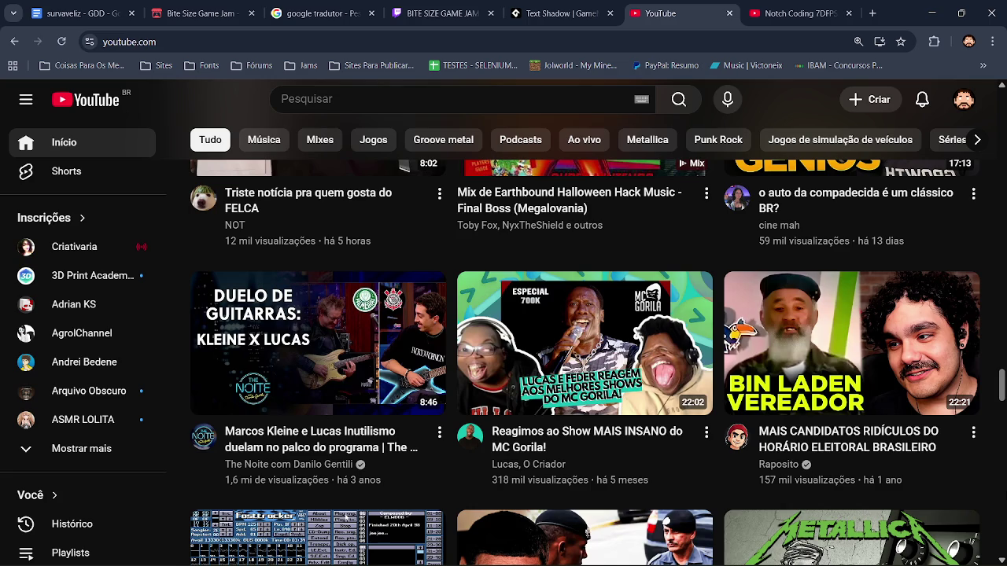
{"action": "scroll", "coordinate": [584, 362], "scroll_direction": "up", "scroll_amount": 3}
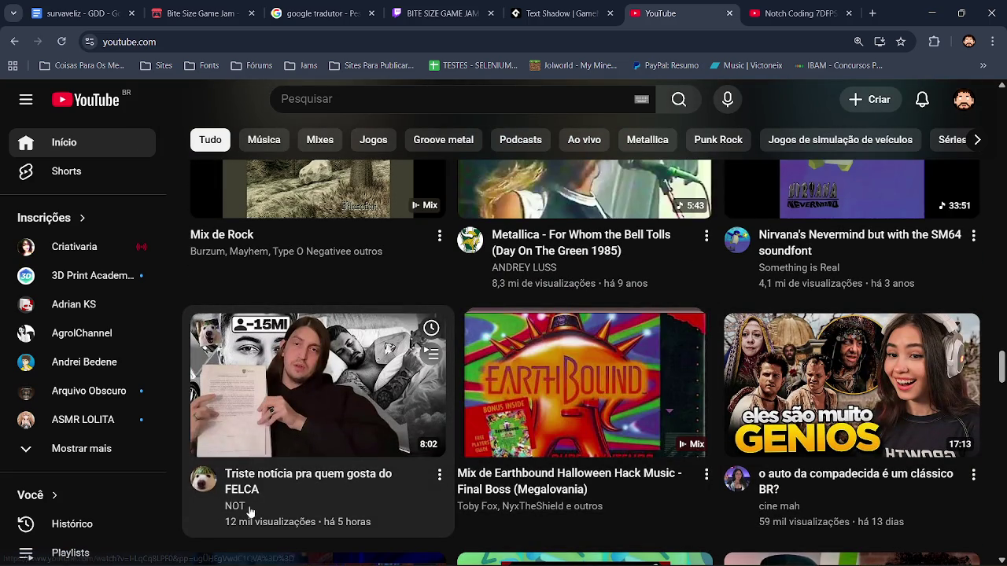
{"action": "left_click", "coordinate": [306, 428]}
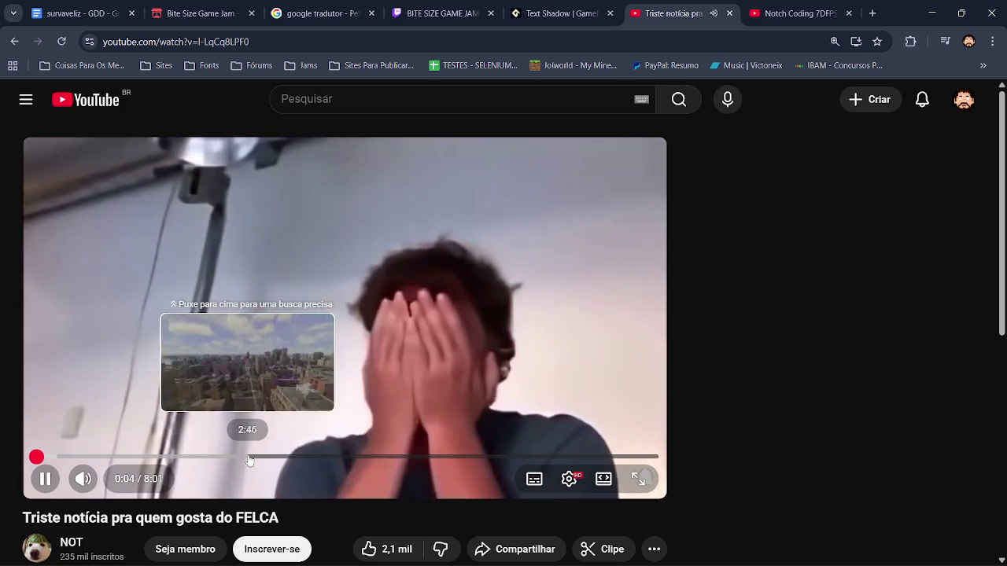
Seek the FELCA video forward through 0:31 and 1:17 to about 3:15, then return home.
{"action": "left_click", "coordinate": [72, 457]}
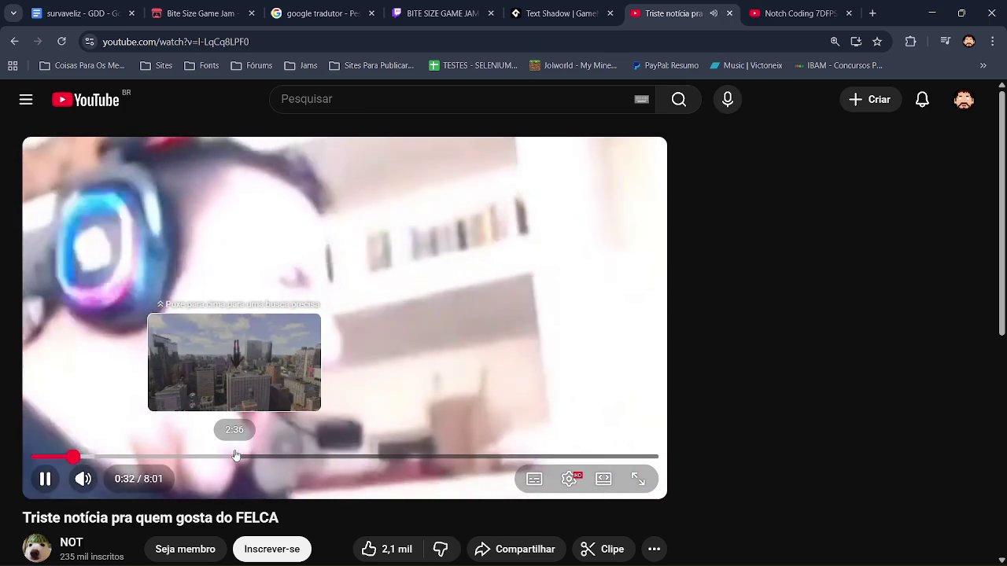
{"action": "left_click", "coordinate": [134, 457]}
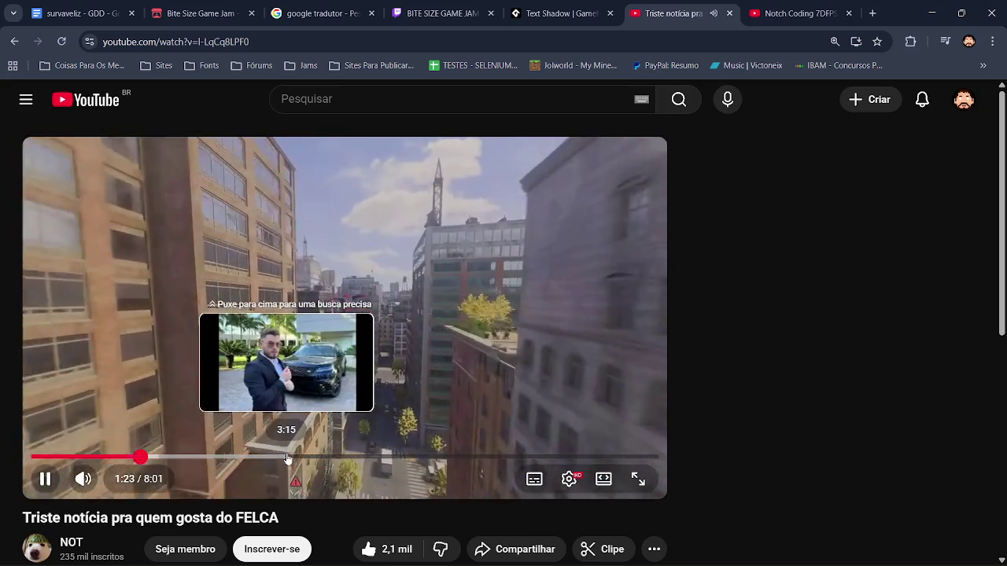
{"action": "left_click", "coordinate": [288, 459]}
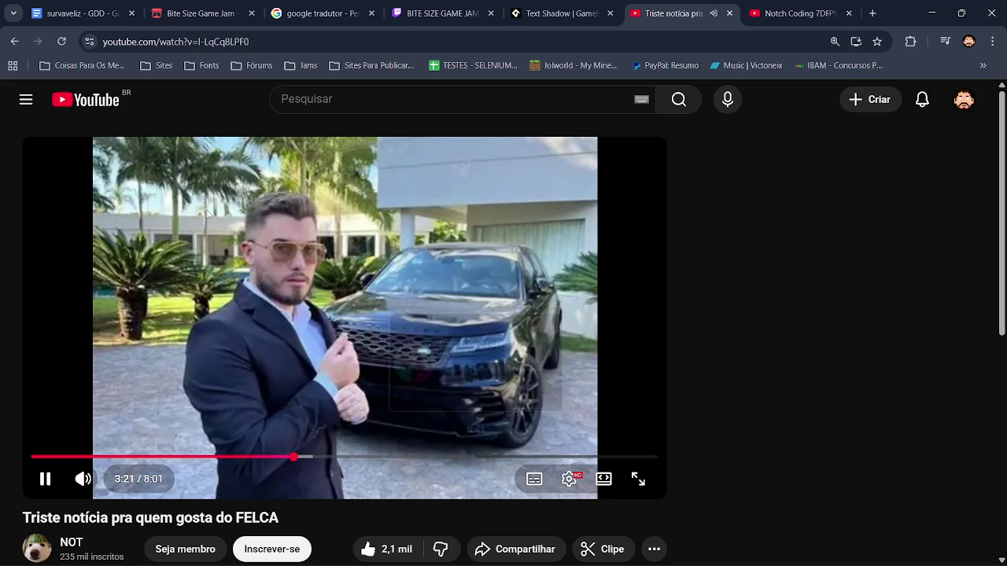
{"action": "left_click", "coordinate": [89, 106]}
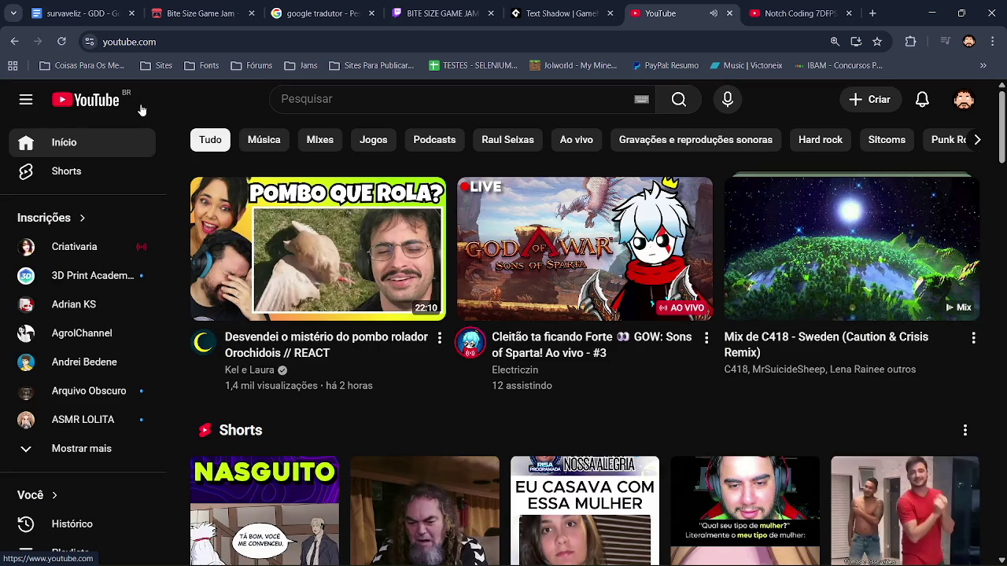
Start the Last Ninja 2 Street Loader OST mix, pause it, and return to GameMaker.
{"action": "scroll", "coordinate": [584, 368], "scroll_direction": "down", "scroll_amount": 2}
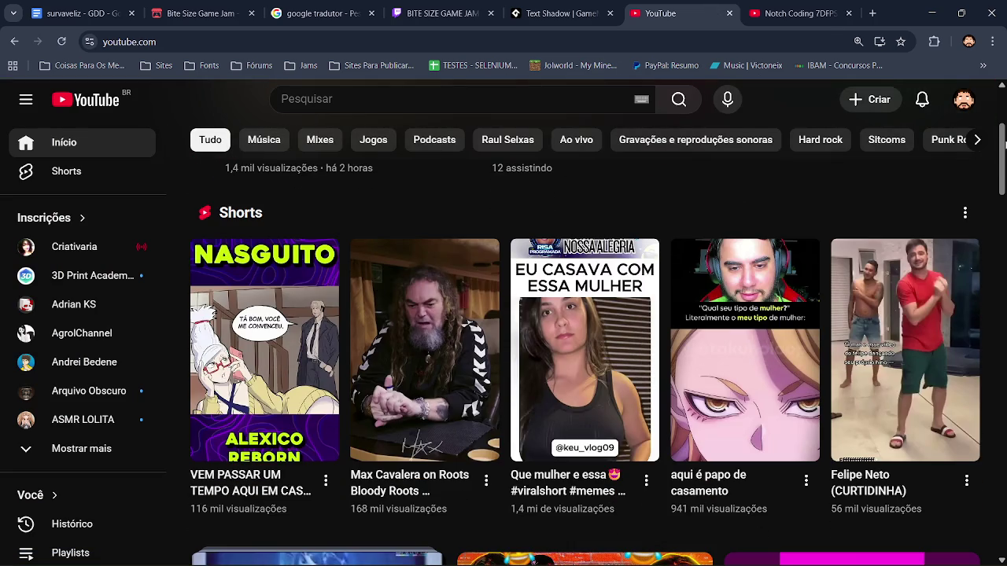
{"action": "scroll", "coordinate": [585, 369], "scroll_direction": "down", "scroll_amount": 5}
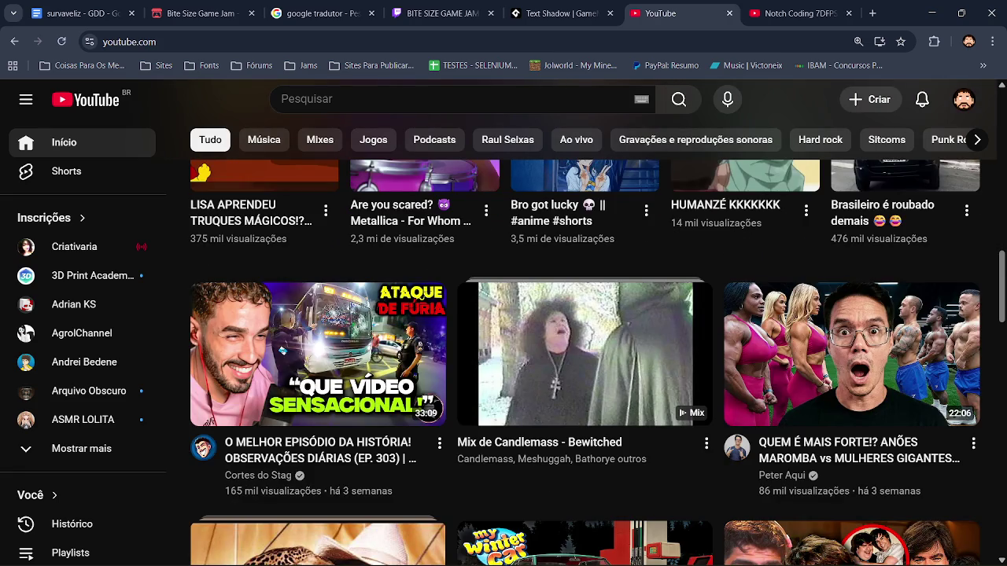
{"action": "scroll", "coordinate": [585, 354], "scroll_direction": "down", "scroll_amount": 2}
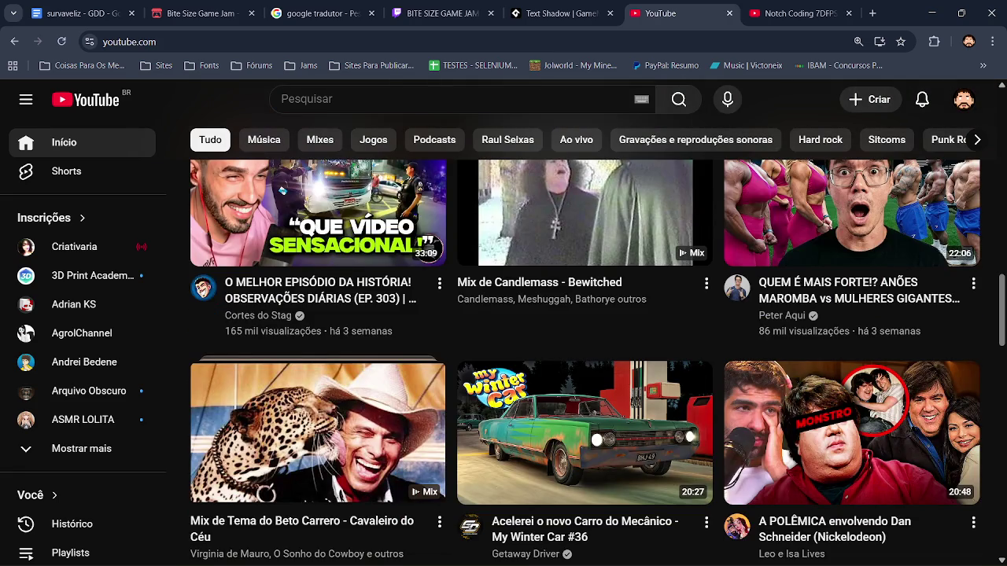
{"action": "scroll", "coordinate": [584, 354], "scroll_direction": "down", "scroll_amount": 9}
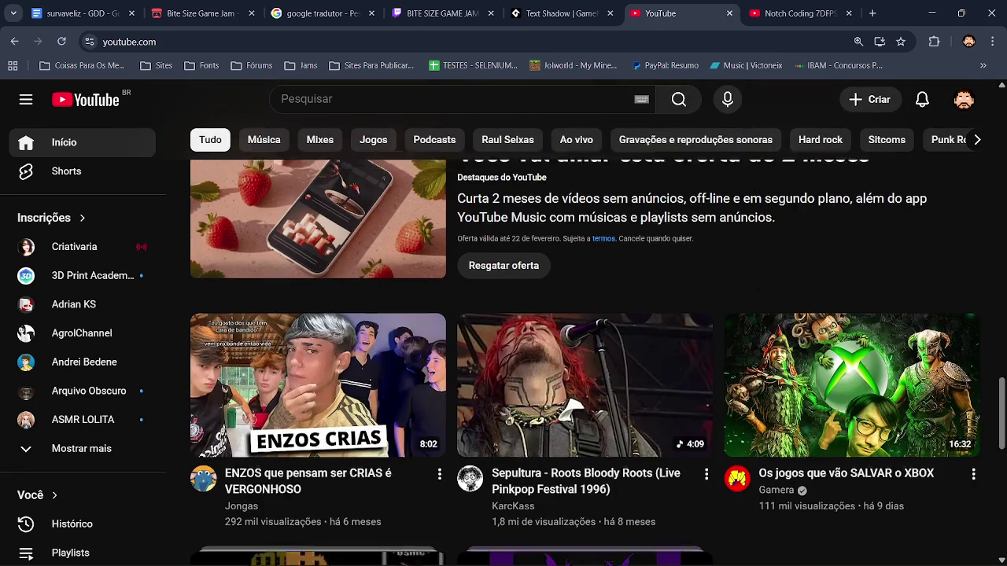
{"action": "scroll", "coordinate": [1002, 438], "scroll_direction": "down", "scroll_amount": 3}
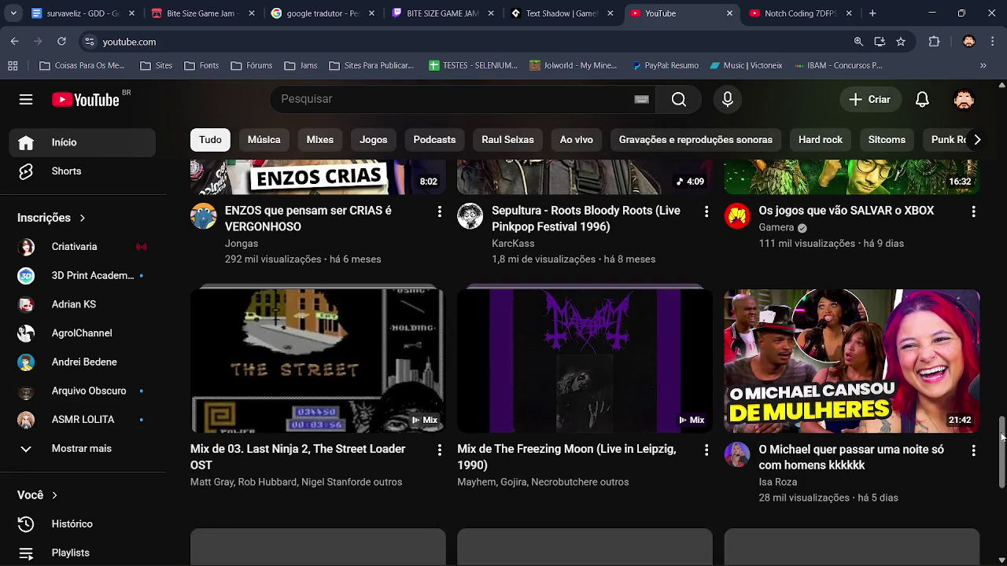
{"action": "left_click", "coordinate": [318, 394]}
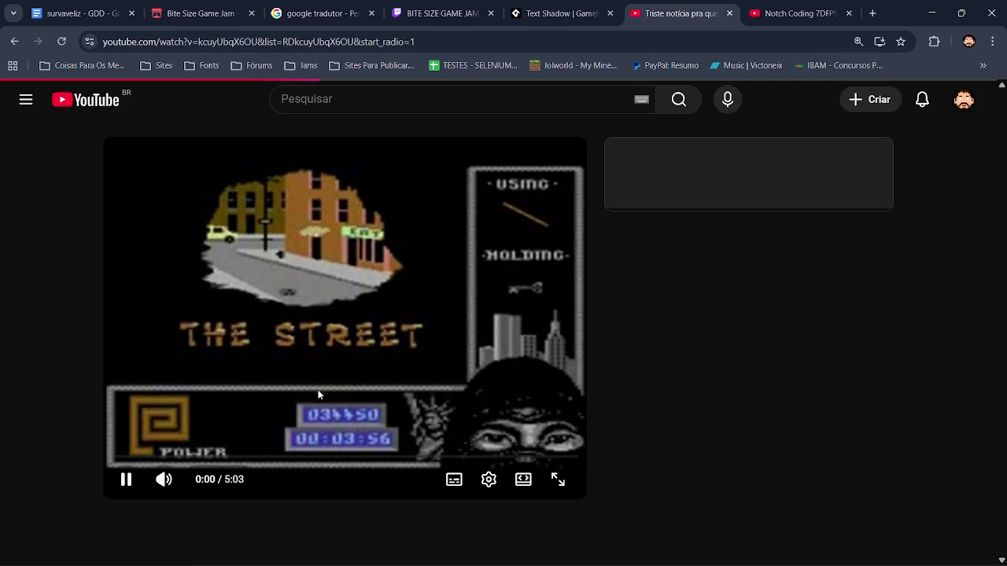
{"action": "left_click", "coordinate": [449, 308]}
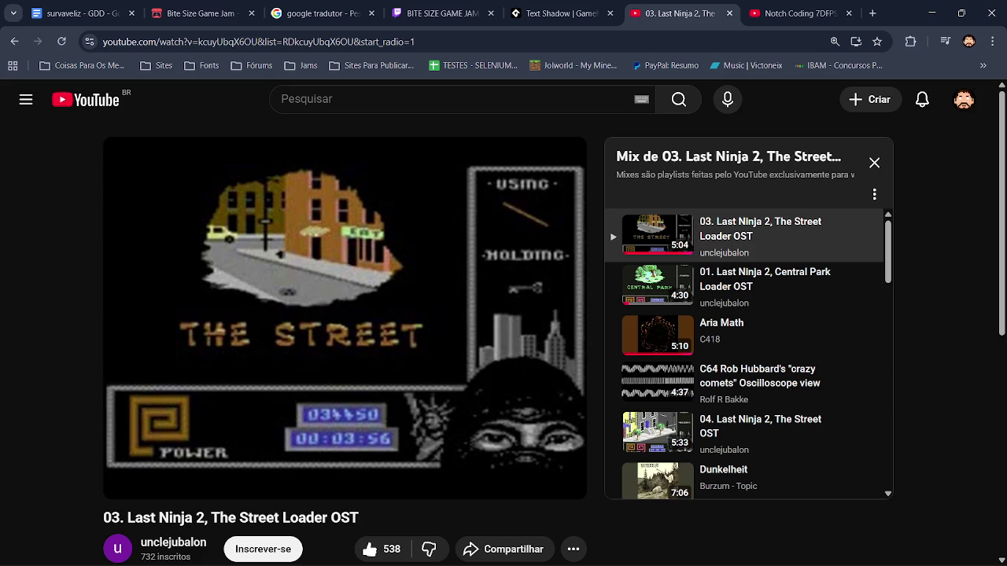
{"action": "key", "text": "alt+Tab"}
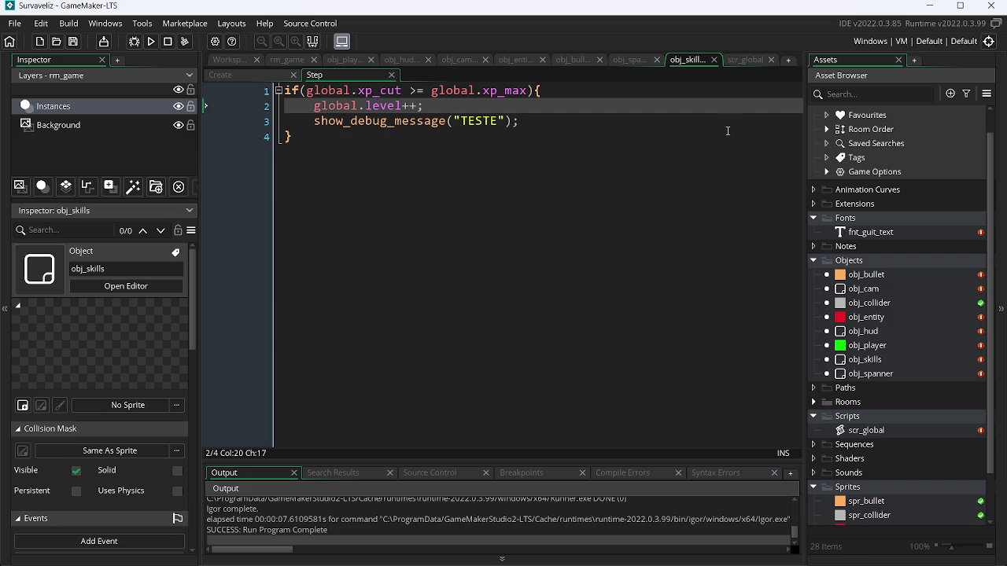
Add a Destroy event to obj_entity, open all its event scripts, and empty the Destroy template code.
{"action": "double_click", "coordinate": [884, 319]}
{"action": "left_click", "coordinate": [454, 249]}
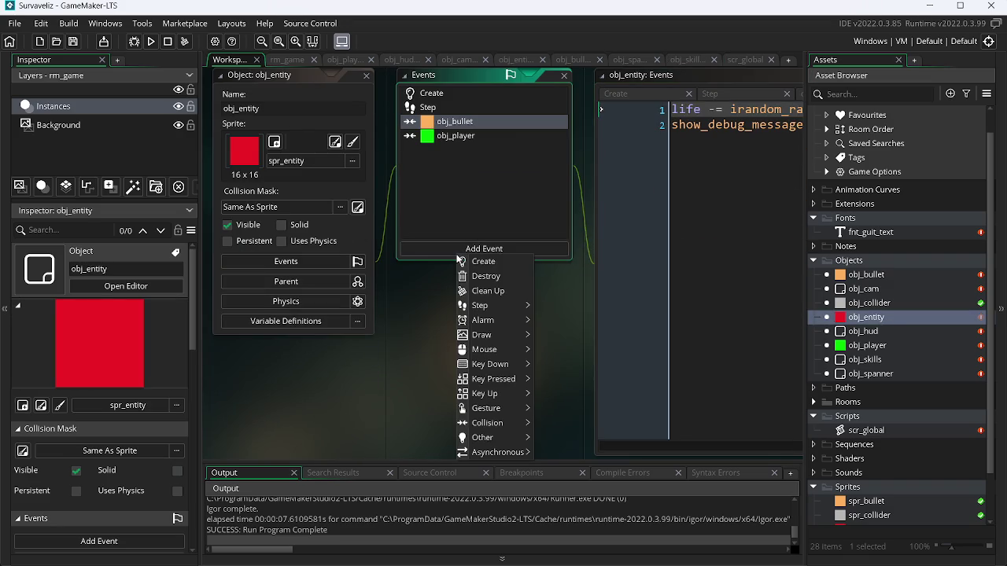
{"action": "mouse_move", "coordinate": [520, 438]}
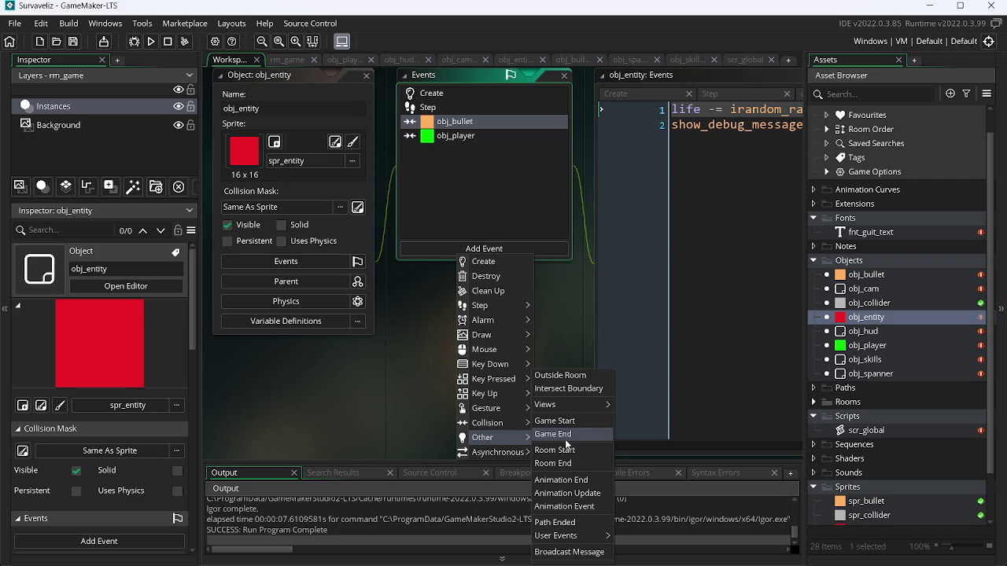
{"action": "mouse_move", "coordinate": [494, 424]}
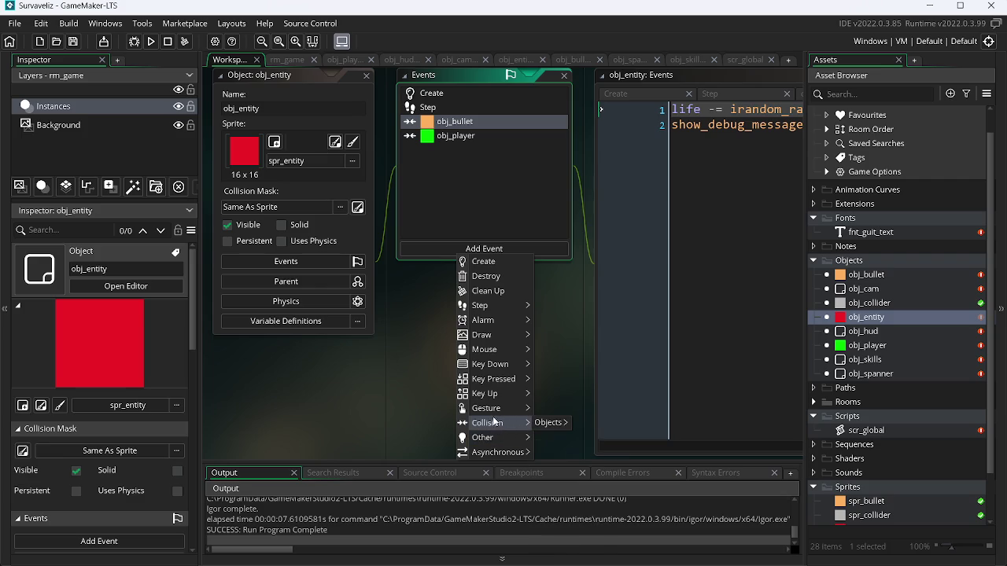
{"action": "left_click", "coordinate": [484, 276]}
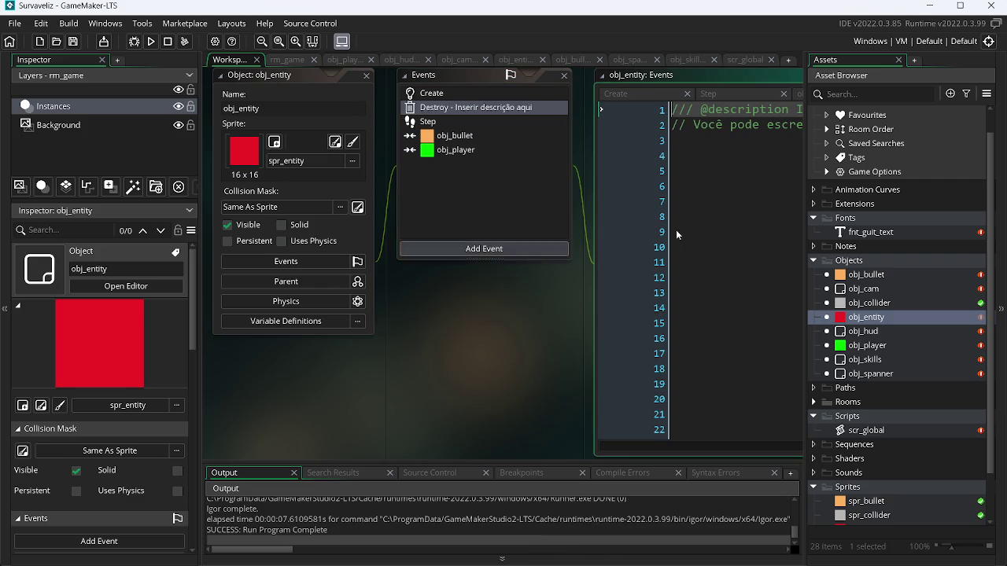
{"action": "right_click", "coordinate": [901, 316]}
{"action": "left_click", "coordinate": [787, 353]}
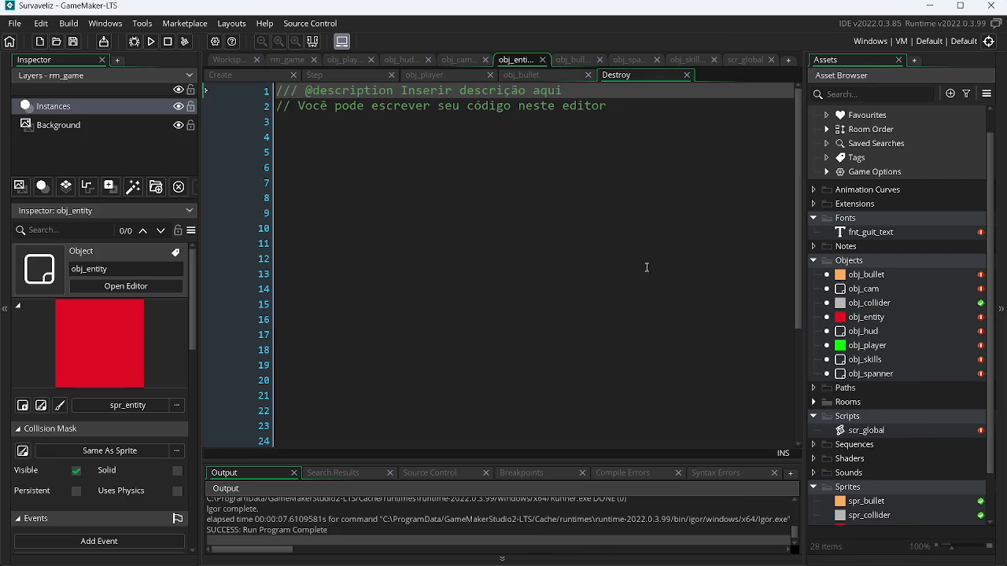
{"action": "key", "text": "ctrl+a"}
{"action": "key", "text": "BackSpace"}
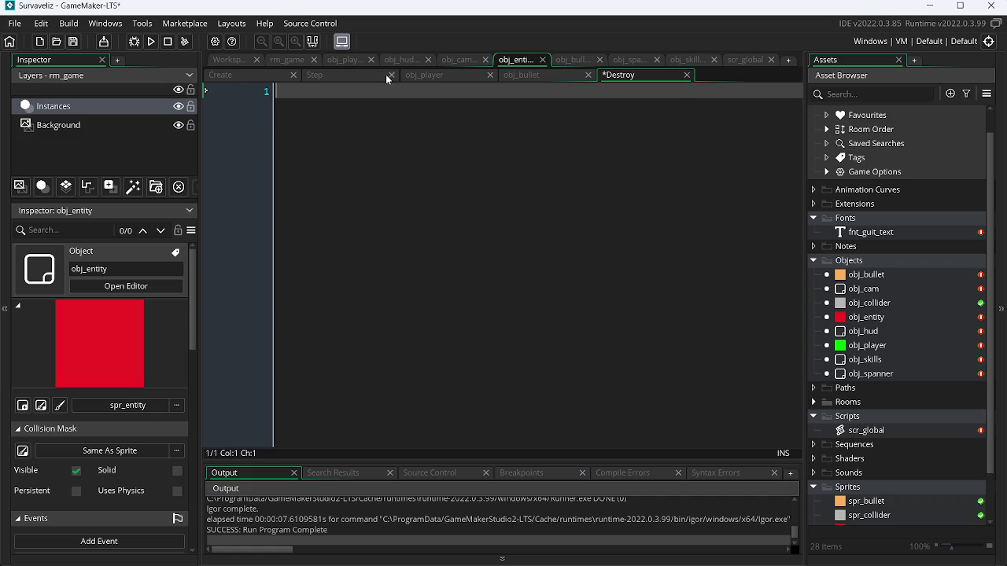
Add global.xp_cut += 5 after instance_destroy(self) in obj_entity's Step event and save.
{"action": "left_click", "coordinate": [356, 77]}
{"action": "left_click", "coordinate": [363, 202]}
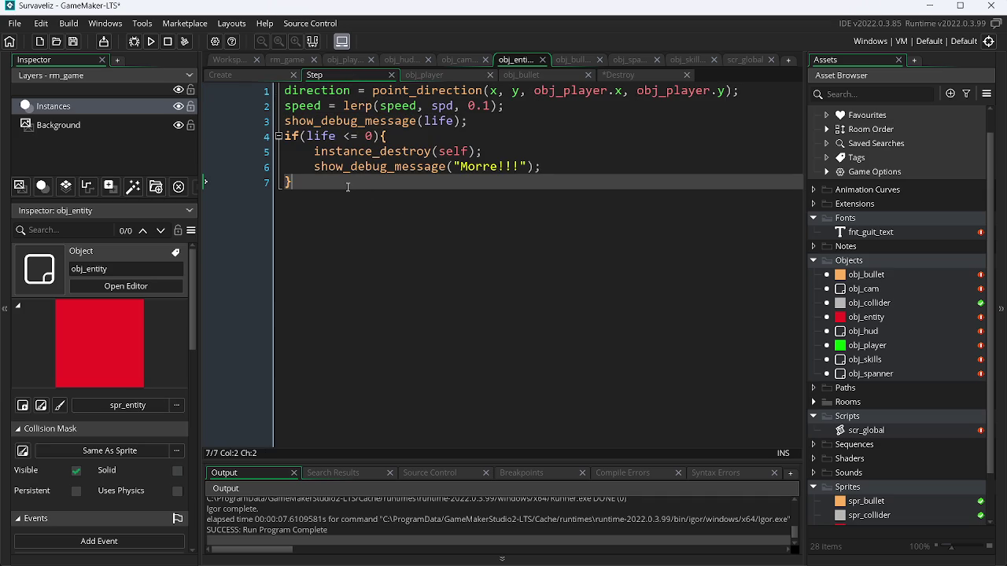
{"action": "left_click", "coordinate": [503, 149]}
{"action": "key", "text": "Return"}
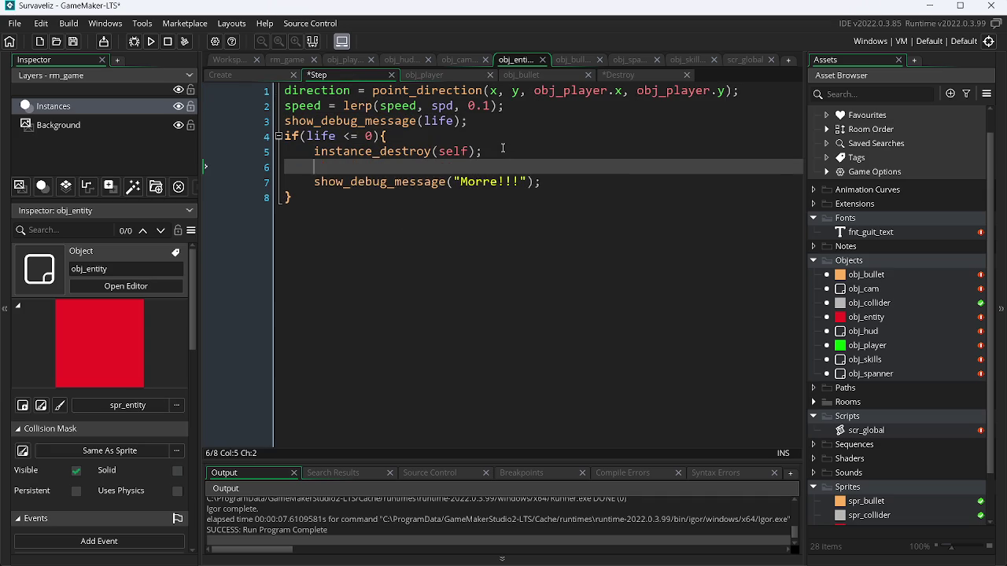
{"action": "type", "text": "global."}
{"action": "type", "text": "xp_cut++"}
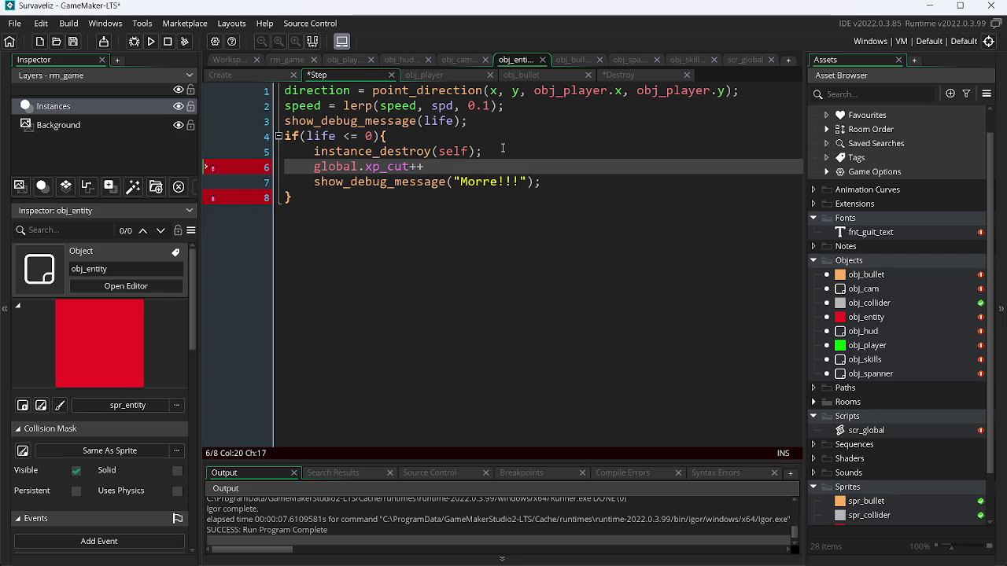
{"action": "key", "text": "BackSpace"}
{"action": "key", "text": "BackSpace"}
{"action": "type", "text": "5"}
{"action": "key", "text": "ctrl+s"}
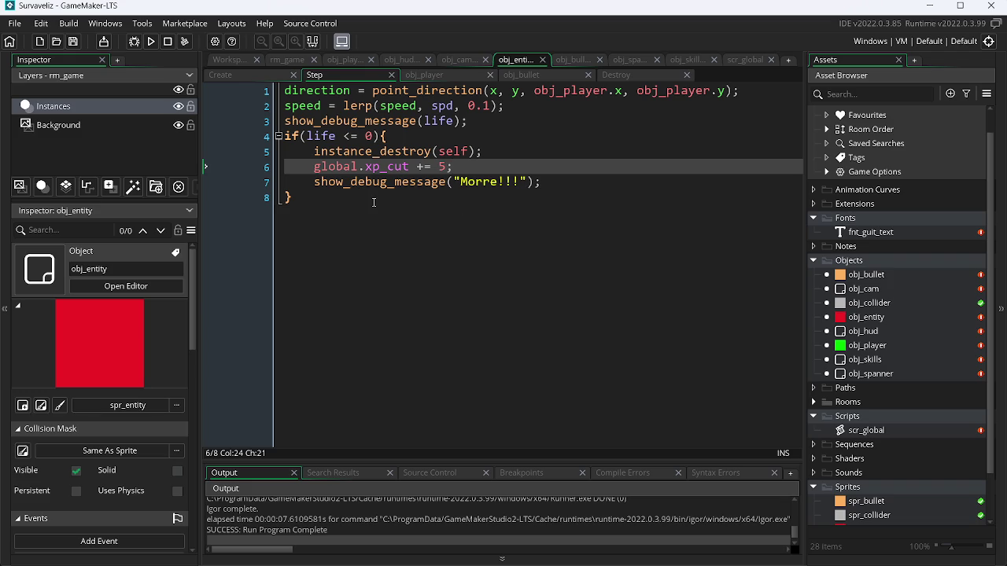
{"action": "left_click", "coordinate": [633, 72]}
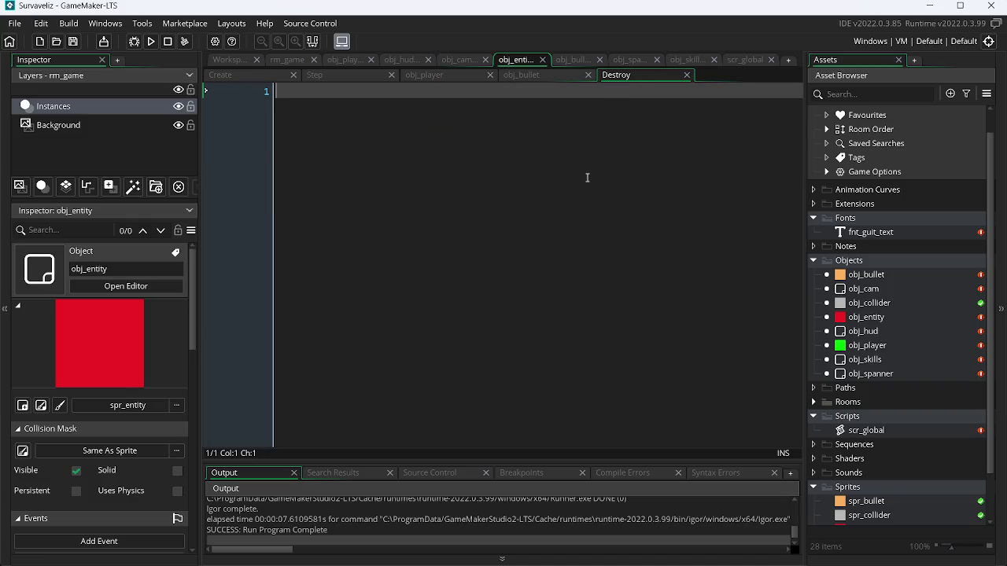
Check the global variables in scr_global, then bring up obj_skills' Step event code.
{"action": "left_click", "coordinate": [745, 59]}
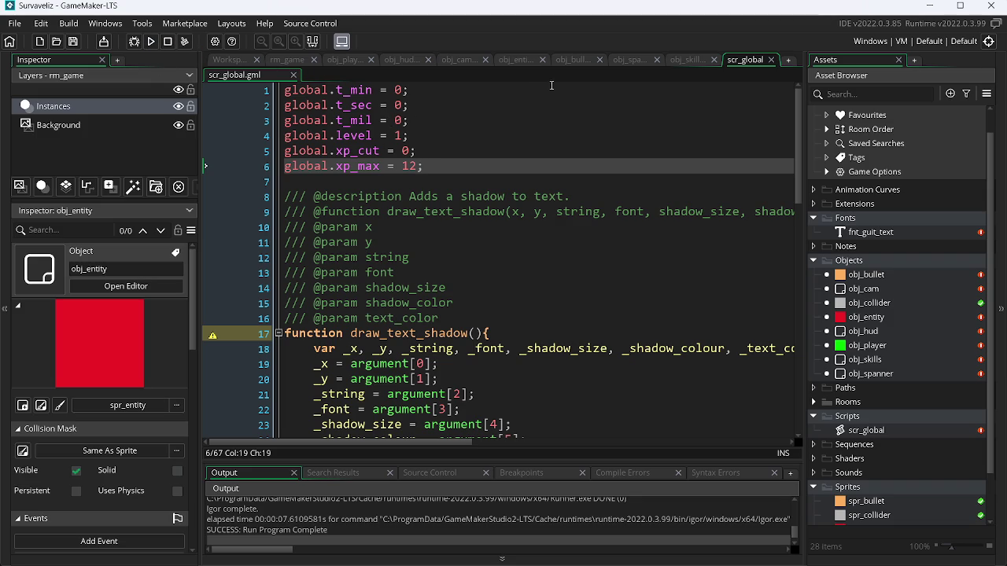
{"action": "left_click", "coordinate": [676, 60]}
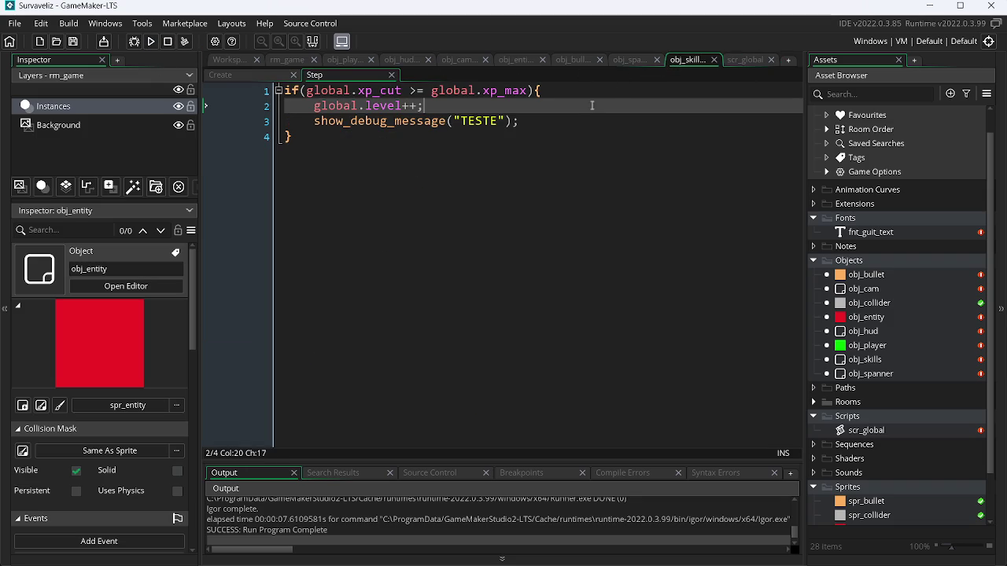
{"action": "key", "text": "alt+Tab"}
{"action": "left_click", "coordinate": [420, 248]}
{"action": "key", "text": "alt+Tab"}
{"action": "key", "text": "alt+Tab"}
{"action": "key", "text": "alt+Tab"}
{"action": "key", "text": "alt+Tab"}
{"action": "key", "text": "alt+Tab"}
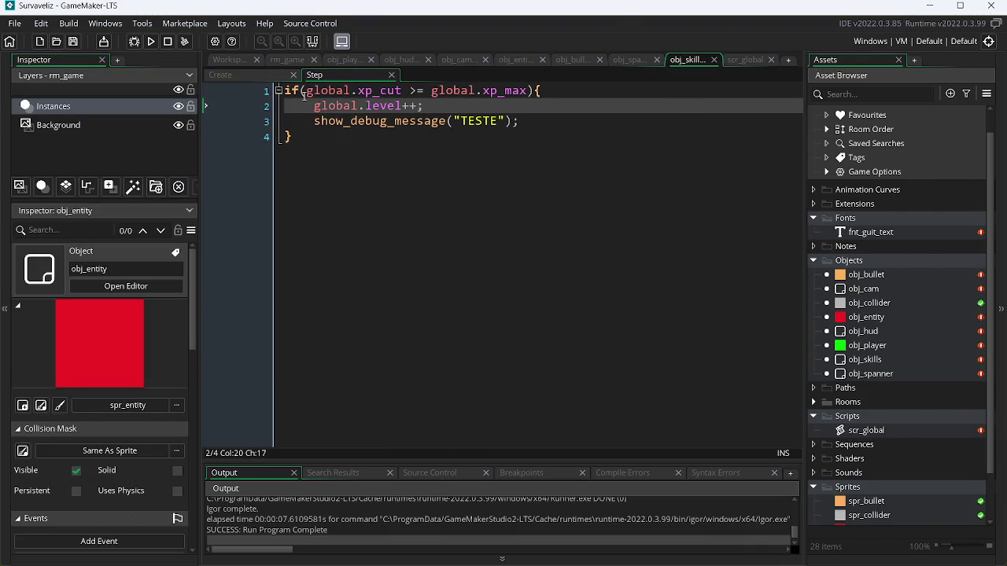
Add a new line below the if block and insert a show_debug_message call.
{"action": "left_click", "coordinate": [527, 123]}
{"action": "left_click", "coordinate": [386, 130]}
{"action": "key", "text": "Return"}
{"action": "key", "text": "Return"}
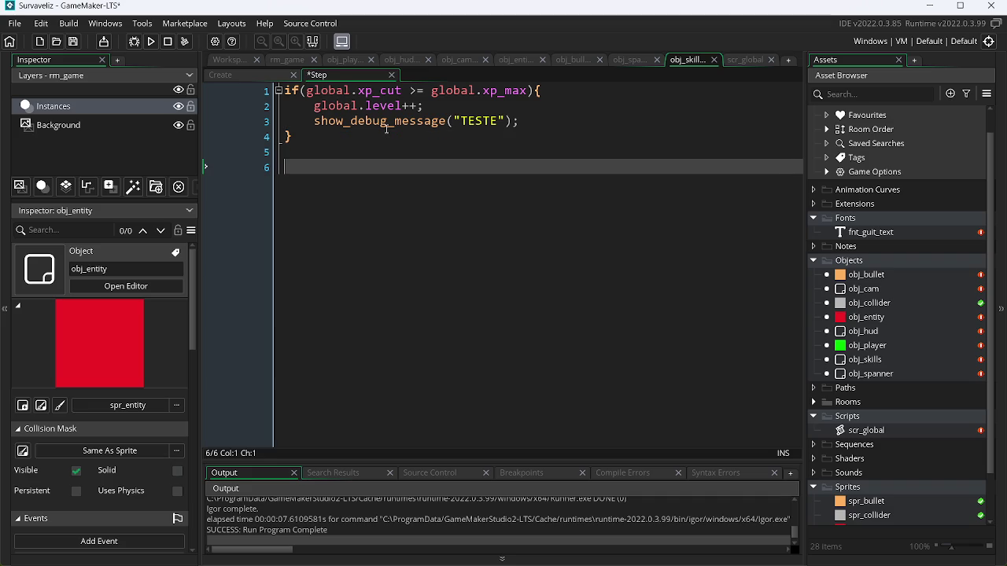
{"action": "type", "text": "global."}
{"action": "key", "text": "Down"}
{"action": "key", "text": "Down"}
{"action": "key", "text": "Down"}
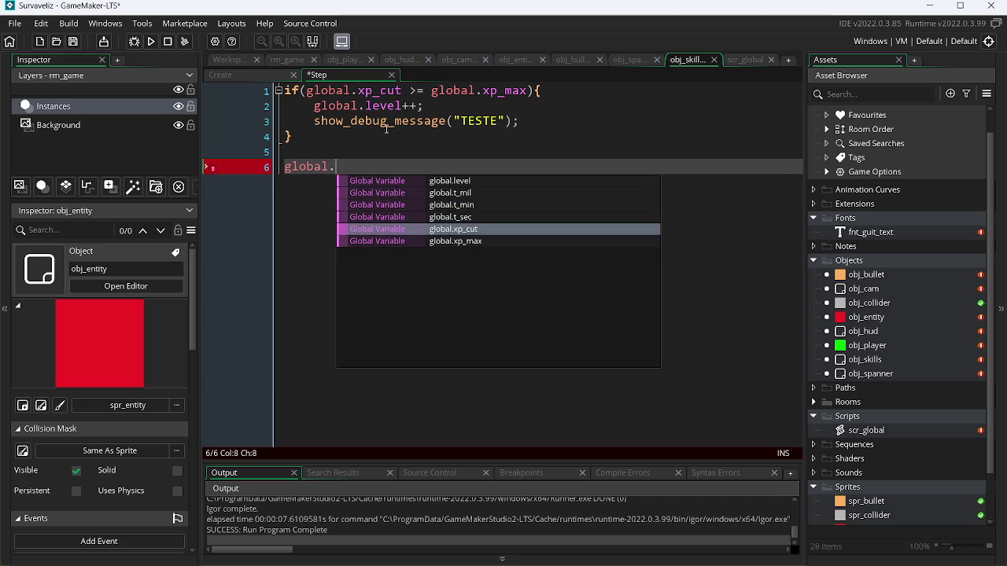
{"action": "key", "text": "Return"}
{"action": "key", "text": "BackSpace"}
{"action": "key", "text": "BackSpace"}
{"action": "key", "text": "BackSpace"}
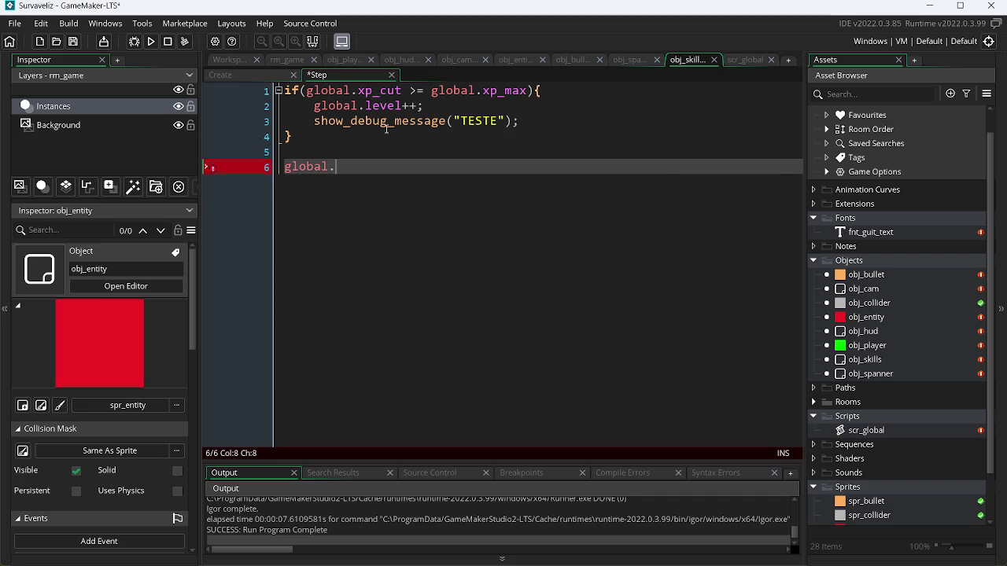
{"action": "type", "text": "show"}
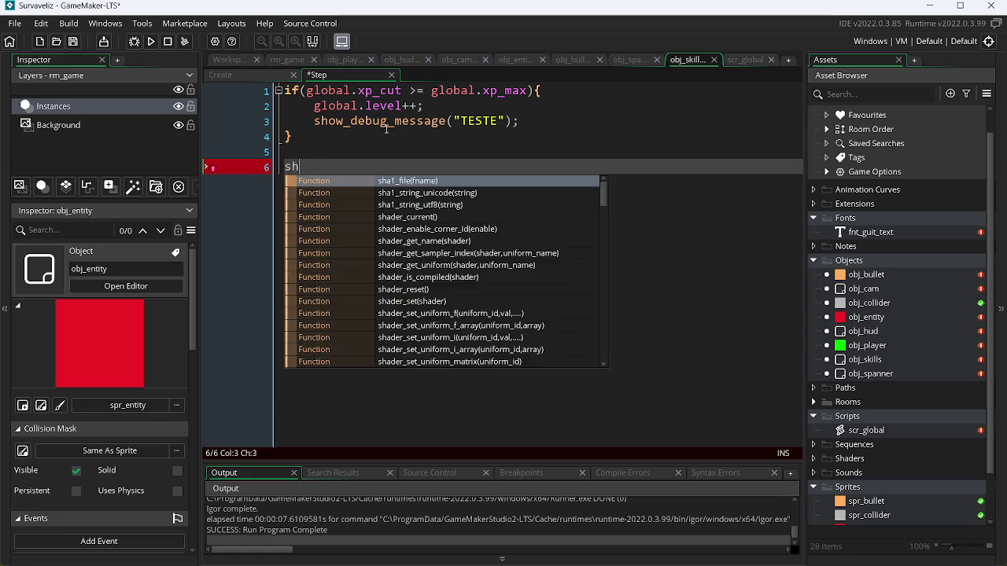
{"action": "key", "text": "Down"}
{"action": "key", "text": "Up"}
{"action": "key", "text": "Return"}
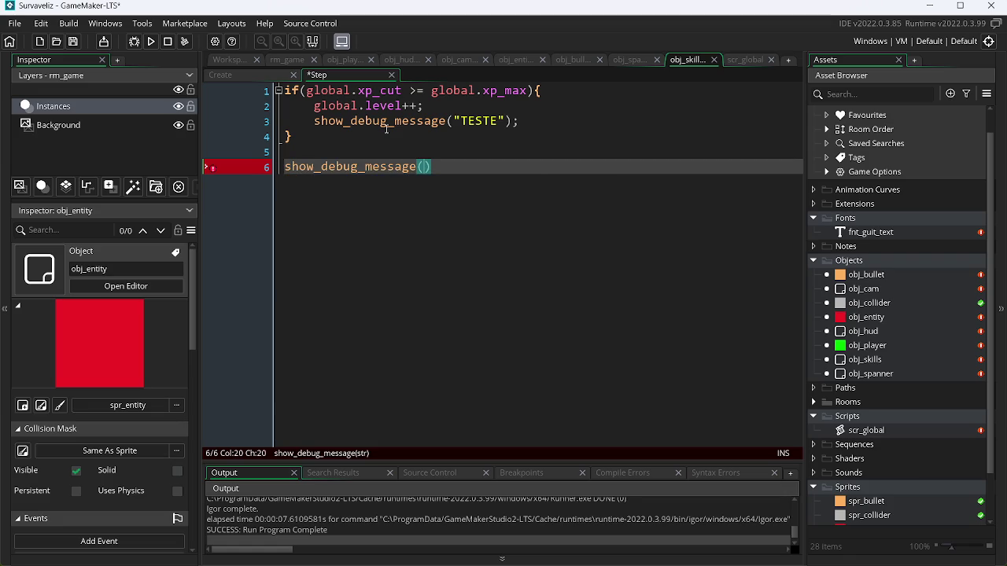
Complete it as show_debug_message(global.xp_cut); and run the game with F5.
{"action": "type", "text": "glo"}
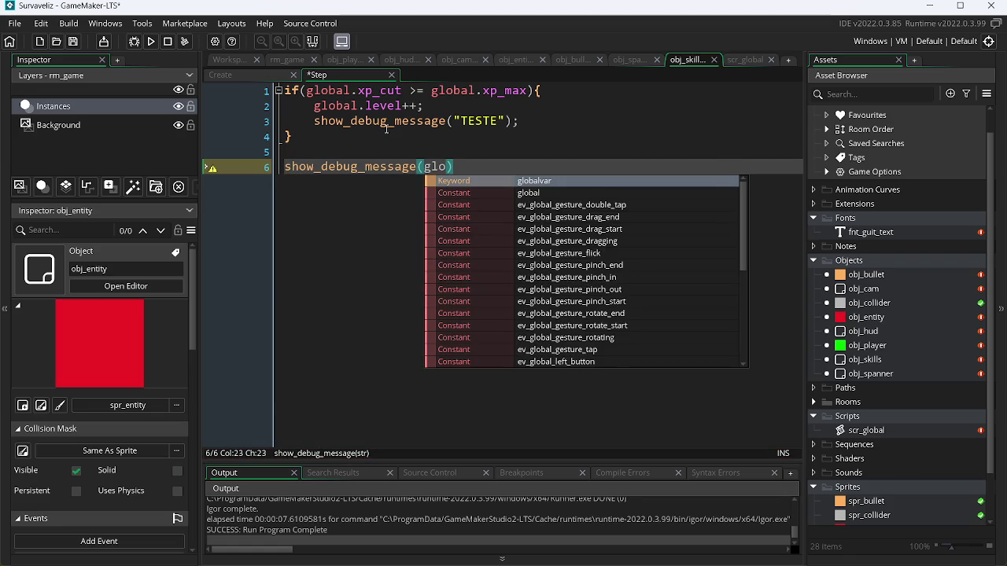
{"action": "type", "text": "bal."}
{"action": "key", "text": "Down"}
{"action": "key", "text": "Down"}
{"action": "key", "text": "Down"}
{"action": "key", "text": "Down"}
{"action": "key", "text": "Return"}
{"action": "type", "text": ";"}
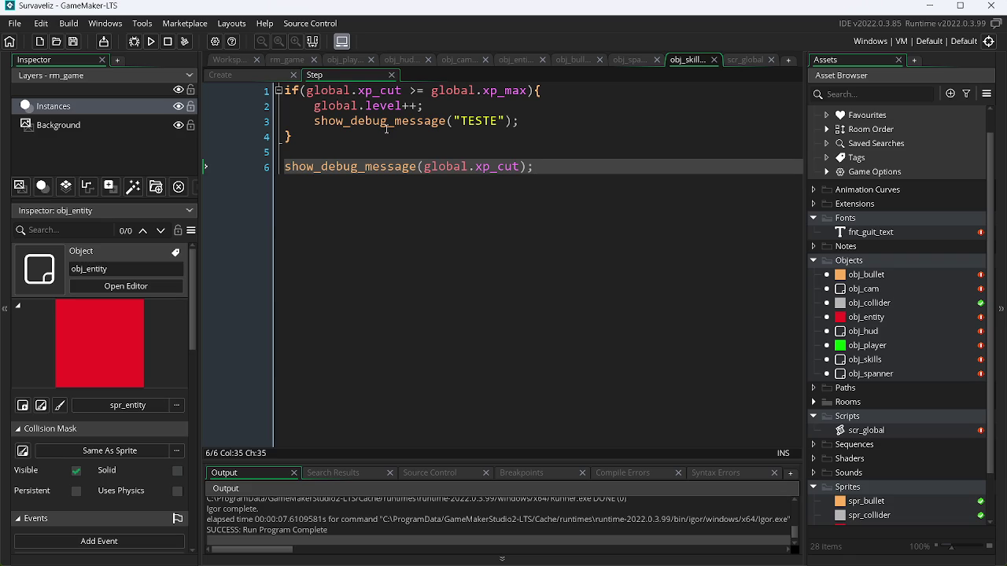
{"action": "key", "text": "F5"}
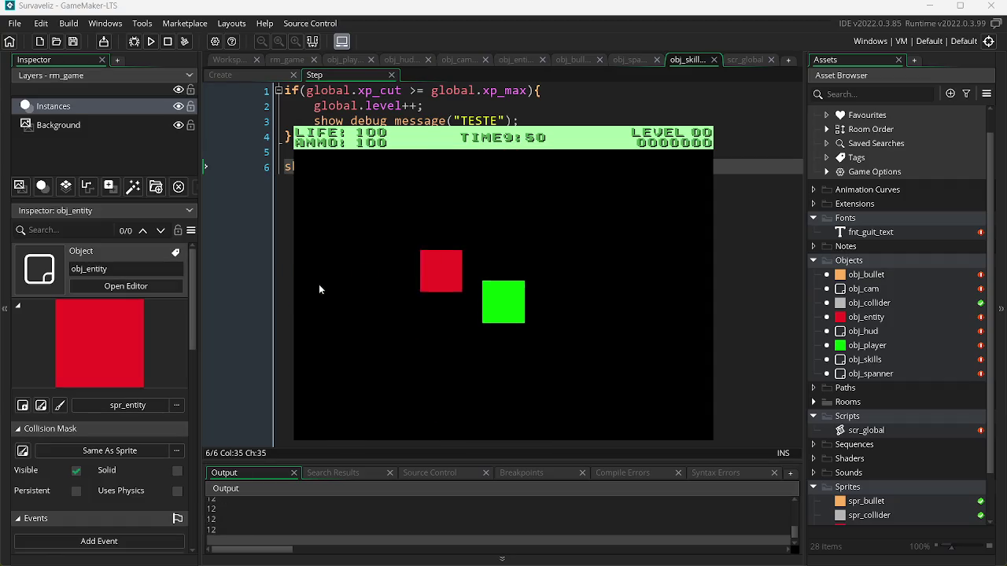
Move the player, shoot at a red enemy in the running game, then close it.
{"action": "key", "text": "a"}
{"action": "key", "text": "w"}
{"action": "left_click", "coordinate": [464, 218]}
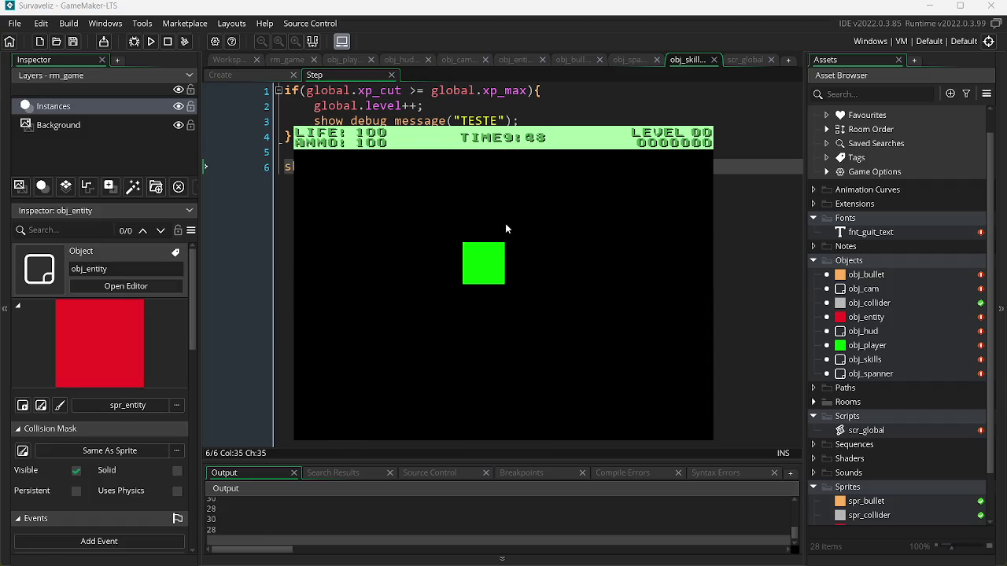
{"action": "key", "text": "w"}
{"action": "key", "text": "a"}
{"action": "key", "text": "Escape"}
Change the debug line to show_debug_message("XP" + string(global.xp_cut)) and run the game.
{"action": "left_click_drag", "start_coordinate": [439, 170], "coordinate": [518, 173]}
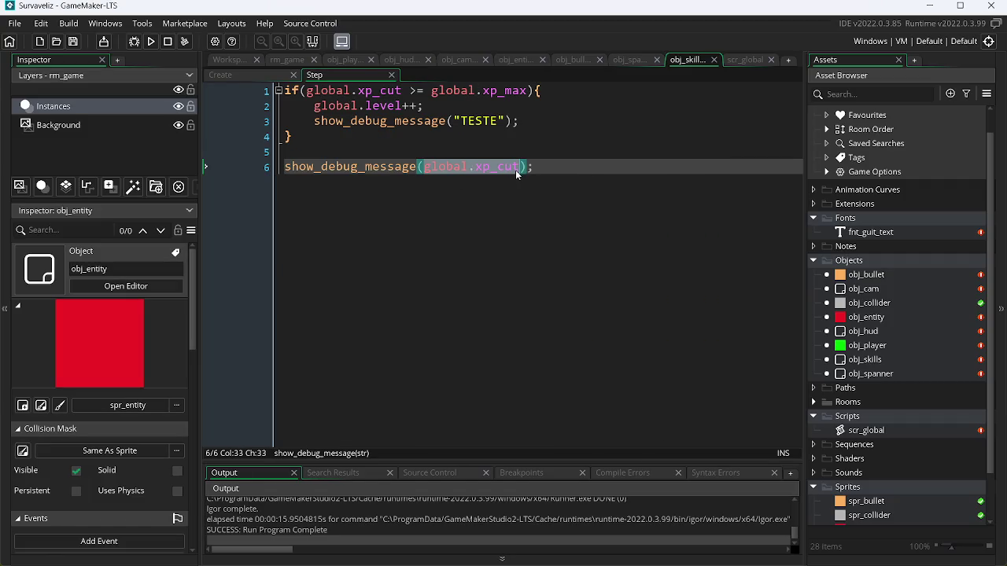
{"action": "key", "text": "BackSpace"}
{"action": "type", "text": "\""}
{"action": "type", "text": "XP\" "}
{"action": "type", "text": "+ "}
{"action": "type", "text": "str"}
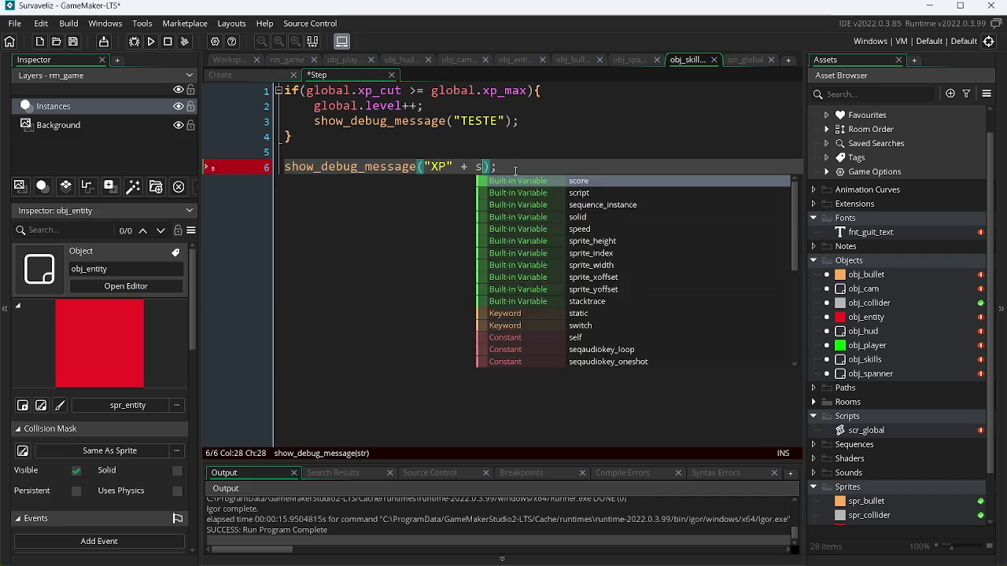
{"action": "key", "text": "Return"}
{"action": "type", "text": "global.xp_cut"}
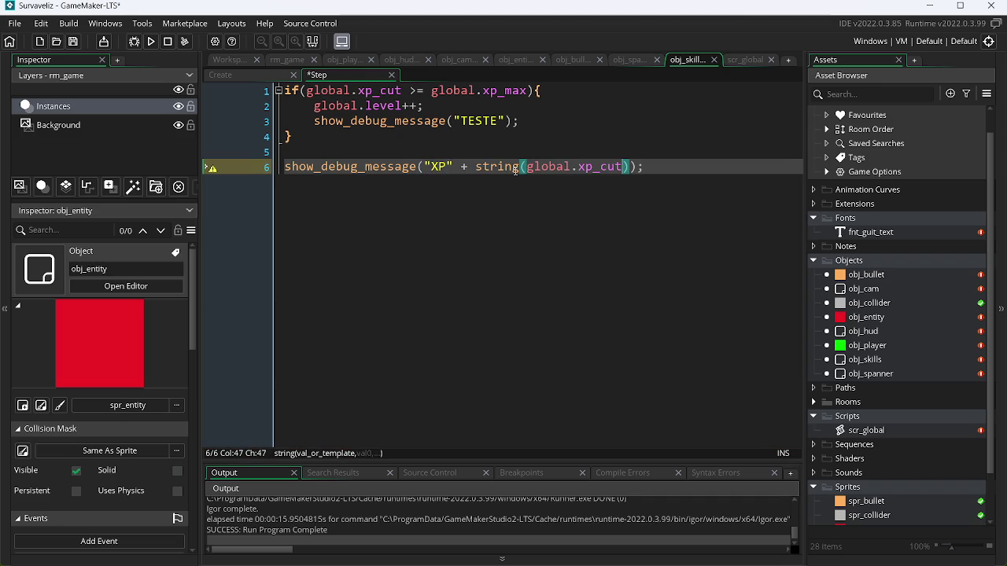
{"action": "key", "text": "F5"}
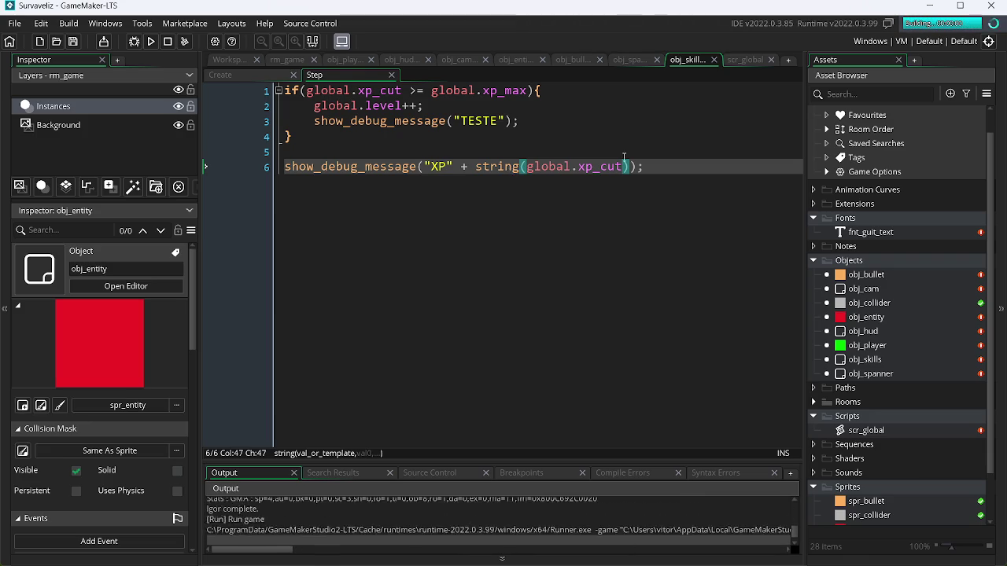
Move the player around the arena with WASD as the timer counts down from 9:30.
{"action": "key", "text": "w"}
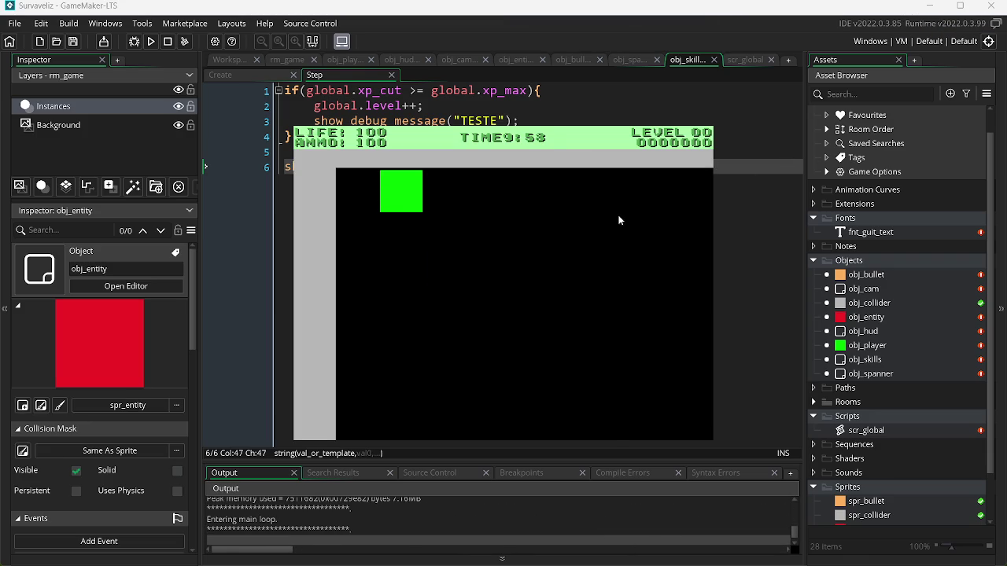
{"action": "key", "text": "s"}
{"action": "key", "text": "d"}
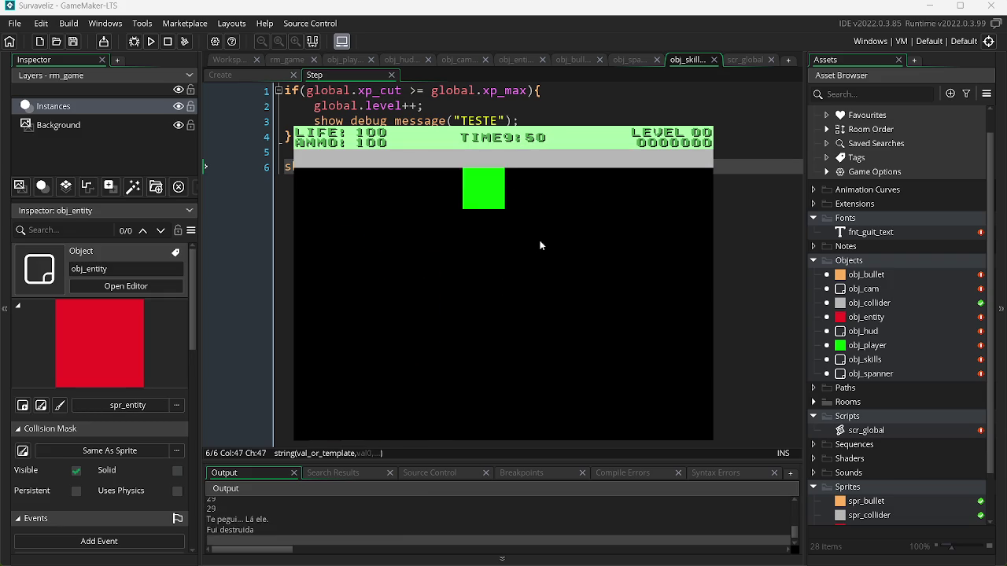
{"action": "key", "text": "a"}
{"action": "key", "text": "w"}
{"action": "key", "text": "d"}
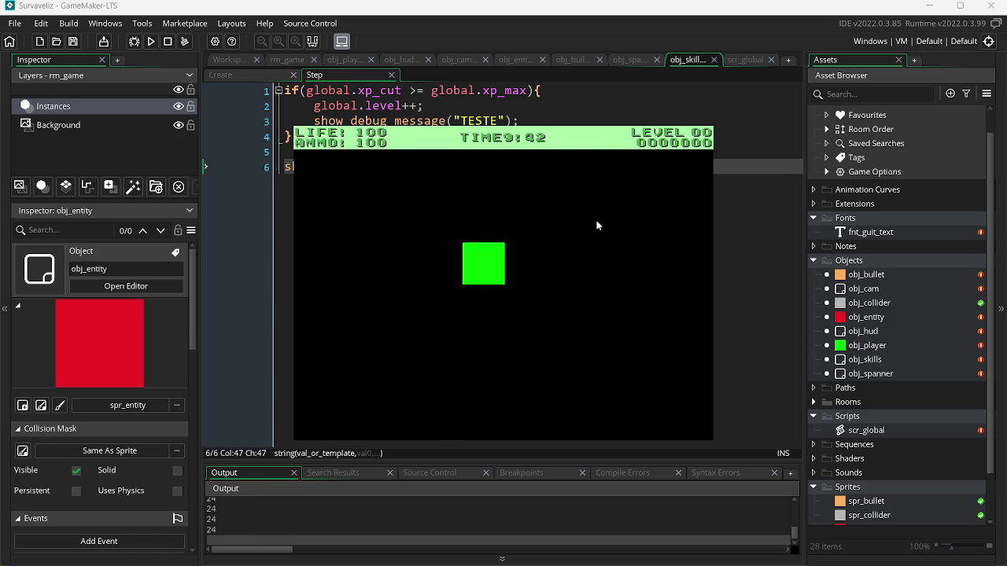
{"action": "key", "text": "w"}
{"action": "key", "text": "a"}
{"action": "key", "text": "s"}
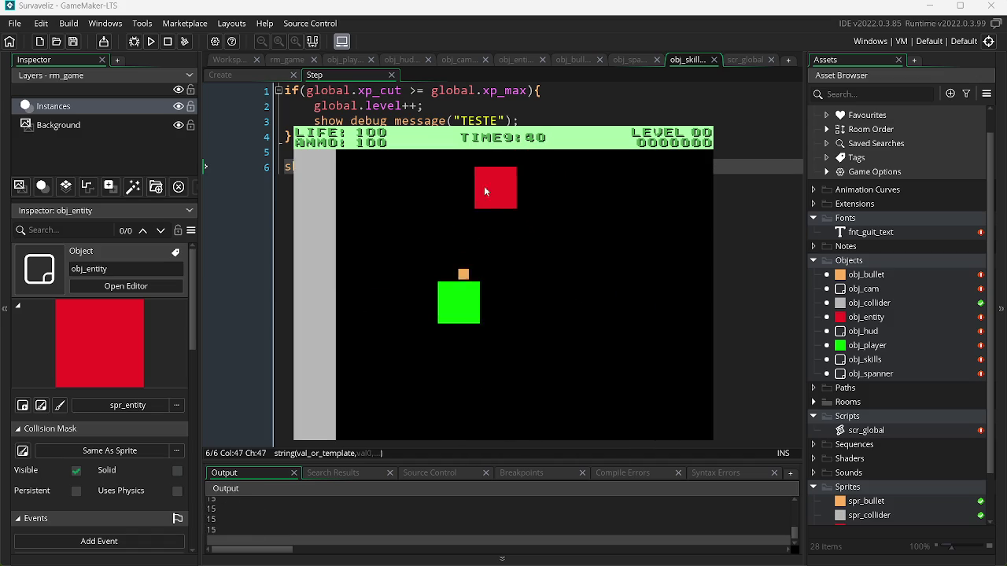
{"action": "key", "text": "d"}
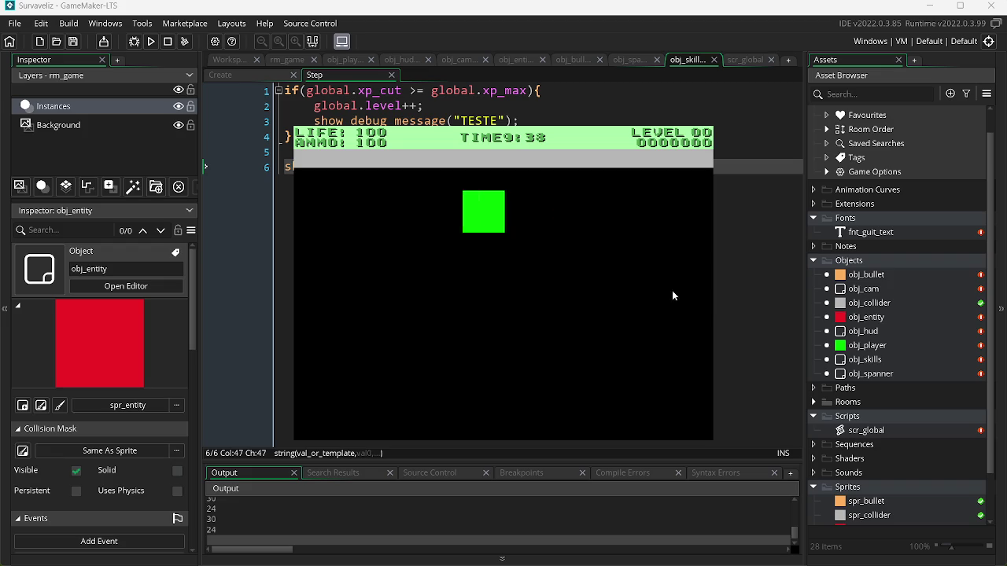
{"action": "key", "text": "a"}
{"action": "key", "text": "d"}
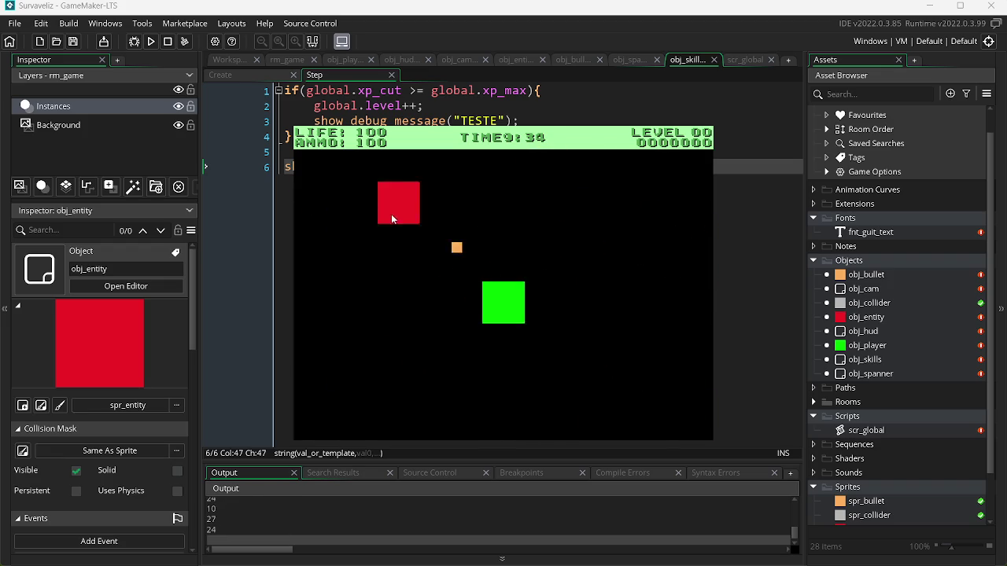
Shoot the approaching red enemies while XP totals print in the Output, then close the game.
{"action": "left_click", "coordinate": [639, 304]}
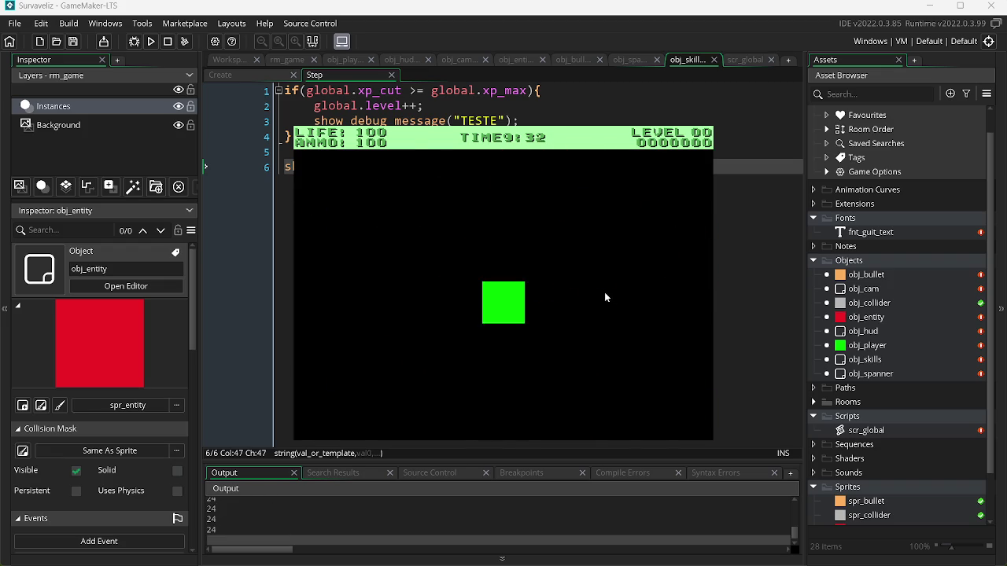
{"action": "left_click", "coordinate": [503, 236]}
{"action": "key", "text": "d"}
{"action": "key", "text": "w"}
{"action": "key", "text": "s"}
{"action": "key", "text": "a"}
{"action": "key", "text": "w"}
{"action": "key", "text": "s"}
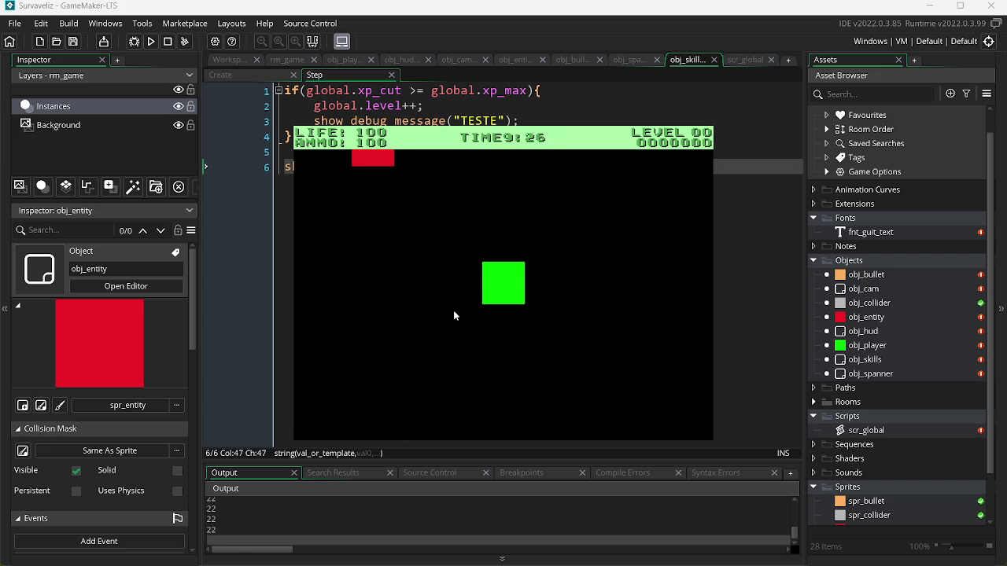
{"action": "key", "text": "d"}
{"action": "left_click", "coordinate": [378, 266]}
{"action": "key", "text": "a"}
{"action": "left_click", "coordinate": [518, 194]}
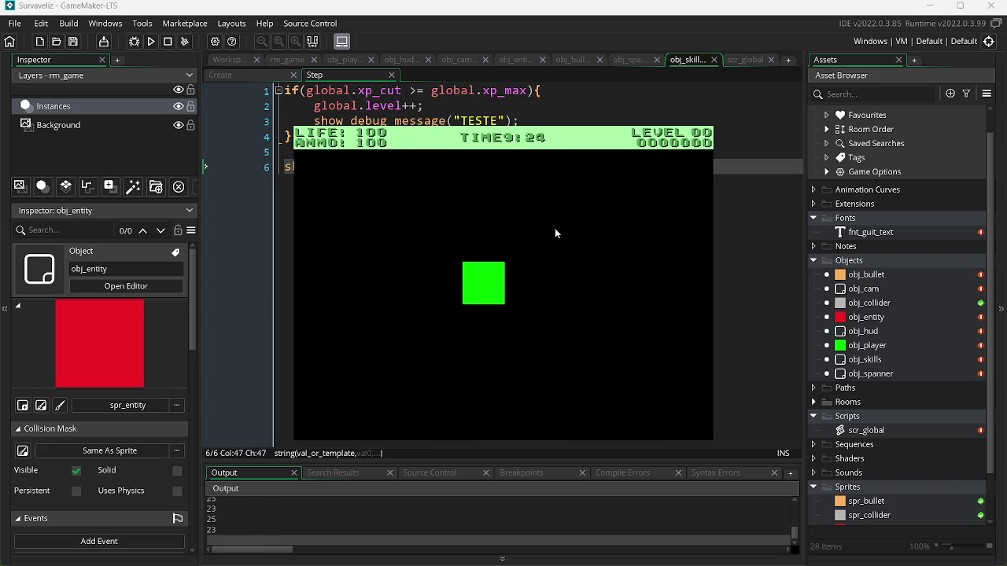
{"action": "left_click", "coordinate": [625, 327]}
{"action": "key", "text": "d"}
{"action": "key", "text": "s"}
{"action": "key", "text": "w"}
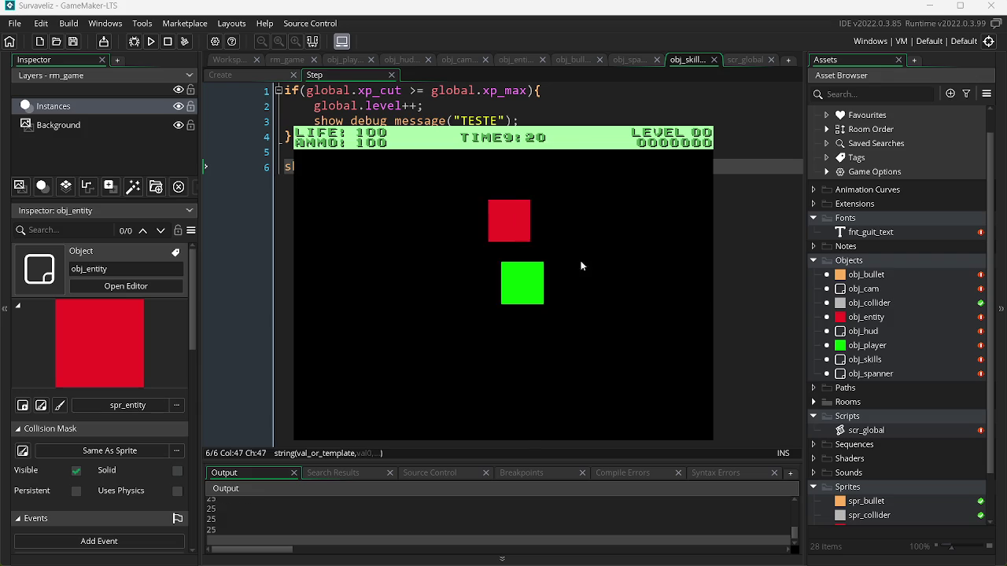
{"action": "left_click", "coordinate": [388, 256]}
{"action": "left_click", "coordinate": [377, 328]}
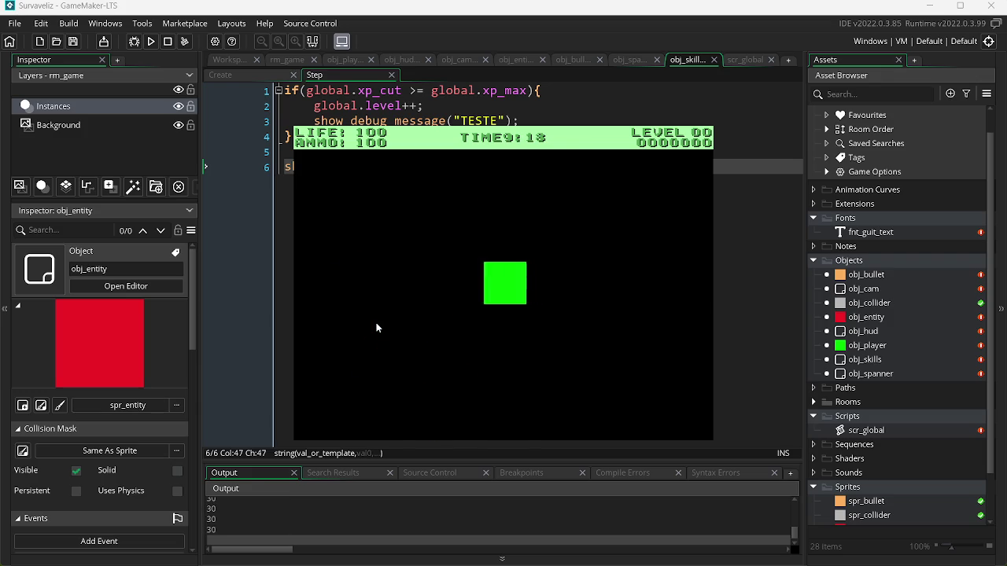
{"action": "key", "text": "Escape"}
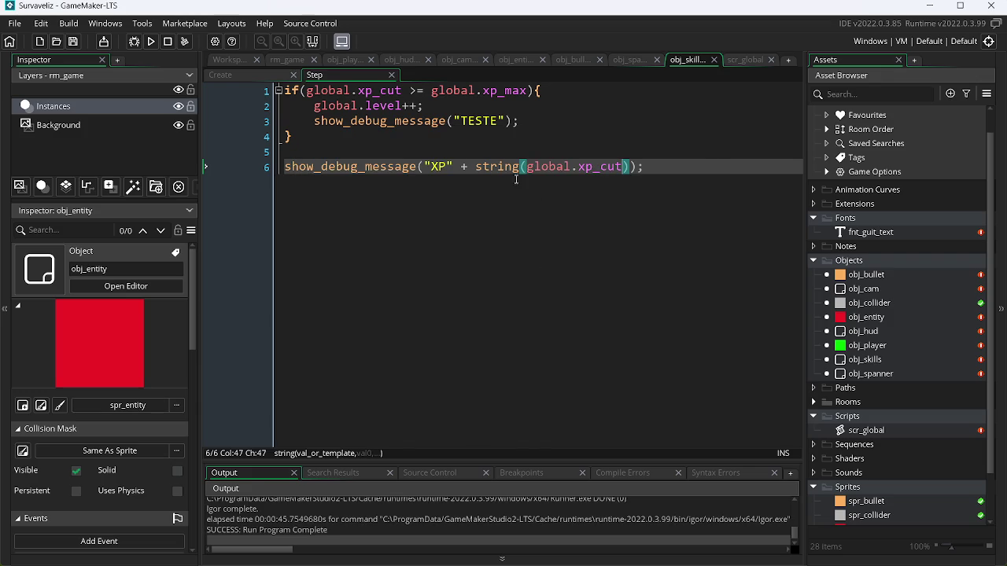
Browse the code tabs to obj_entity's Step event, where destroyed enemies add 5 to global.xp_cut, and rerun the game.
{"action": "left_click", "coordinate": [459, 168]}
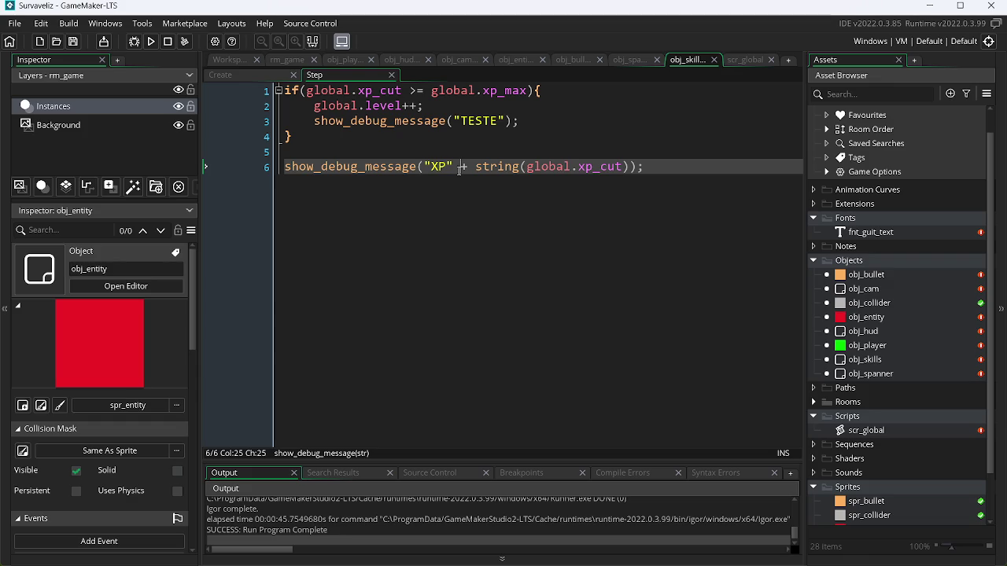
{"action": "left_click", "coordinate": [633, 59]}
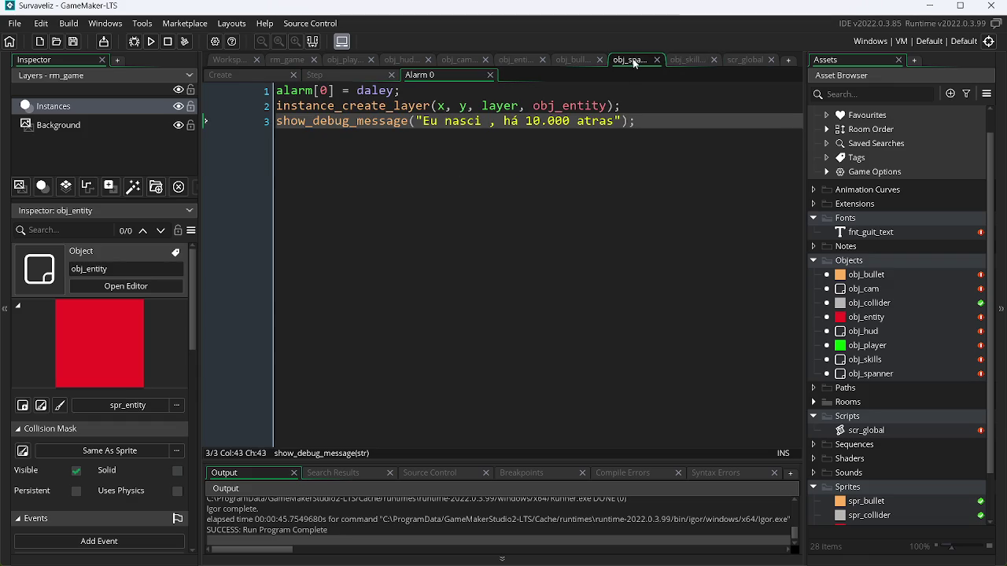
{"action": "left_click", "coordinate": [572, 59]}
{"action": "left_click", "coordinate": [523, 62]}
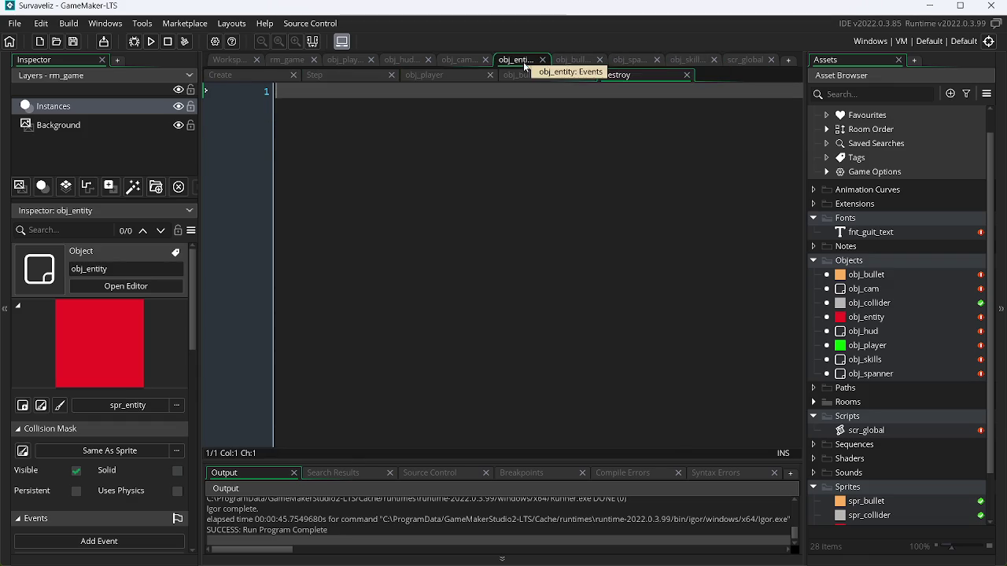
{"action": "left_click", "coordinate": [466, 61]}
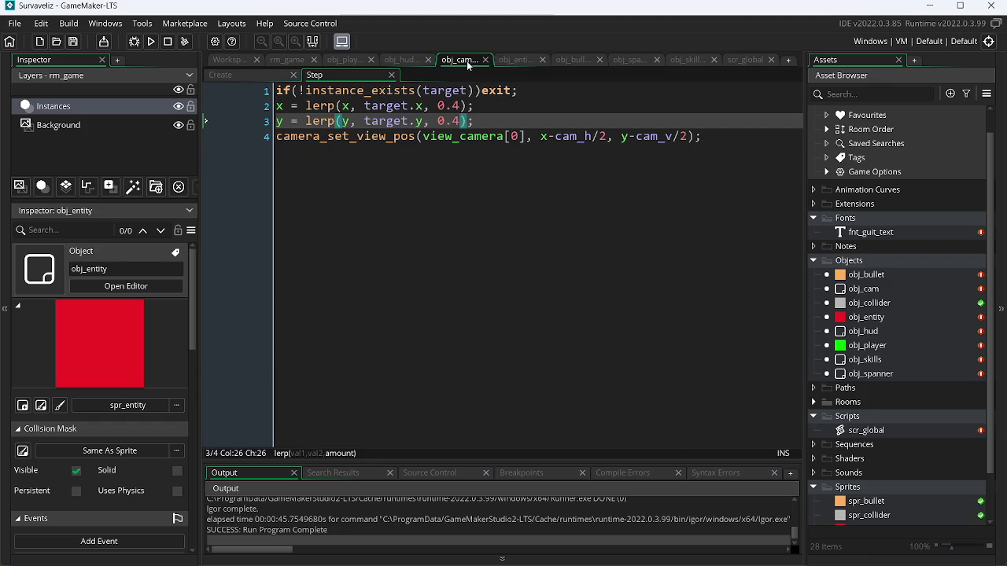
{"action": "left_click", "coordinate": [689, 59]}
{"action": "left_click", "coordinate": [739, 60]}
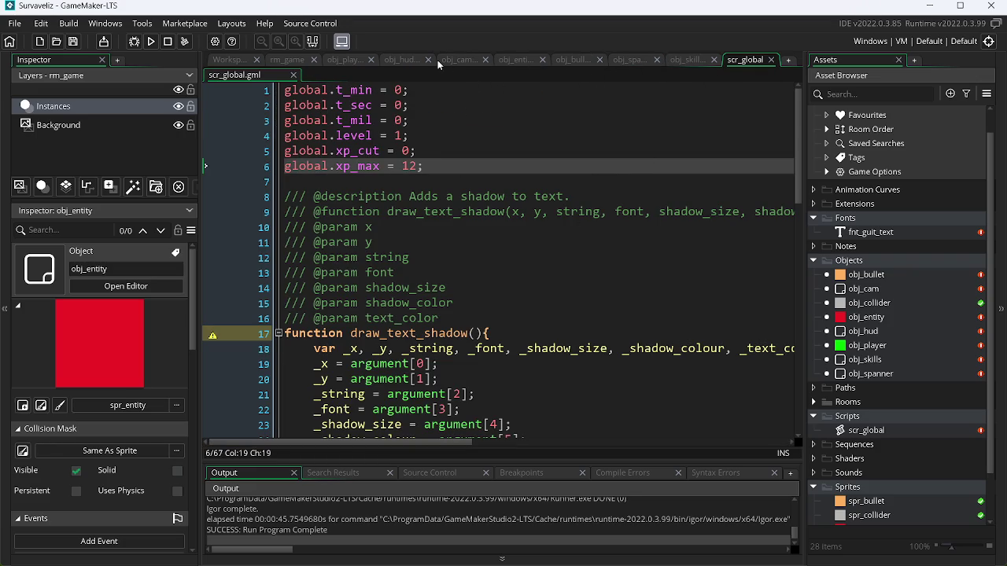
{"action": "left_click", "coordinate": [510, 60]}
{"action": "left_click", "coordinate": [333, 79]}
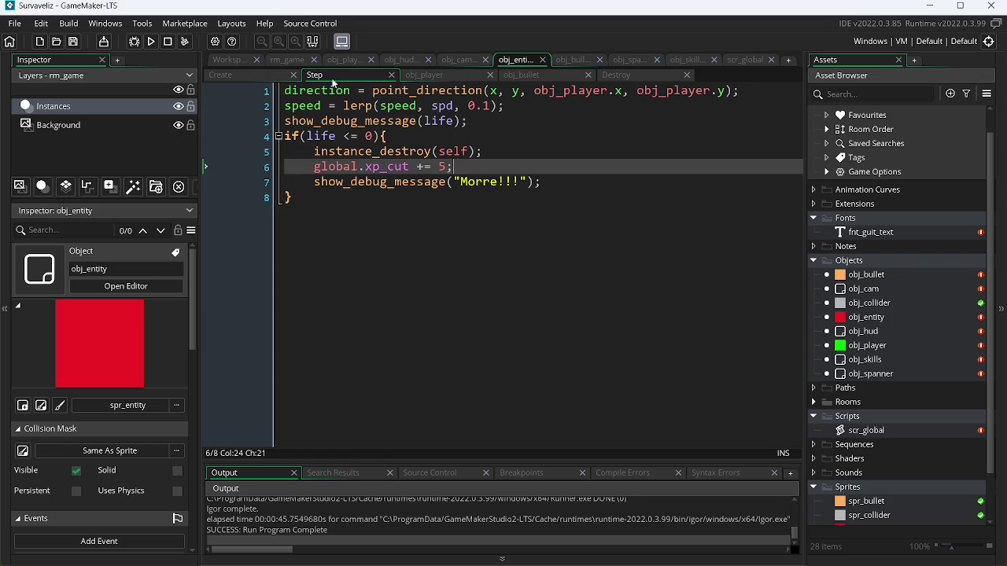
{"action": "left_click", "coordinate": [151, 41]}
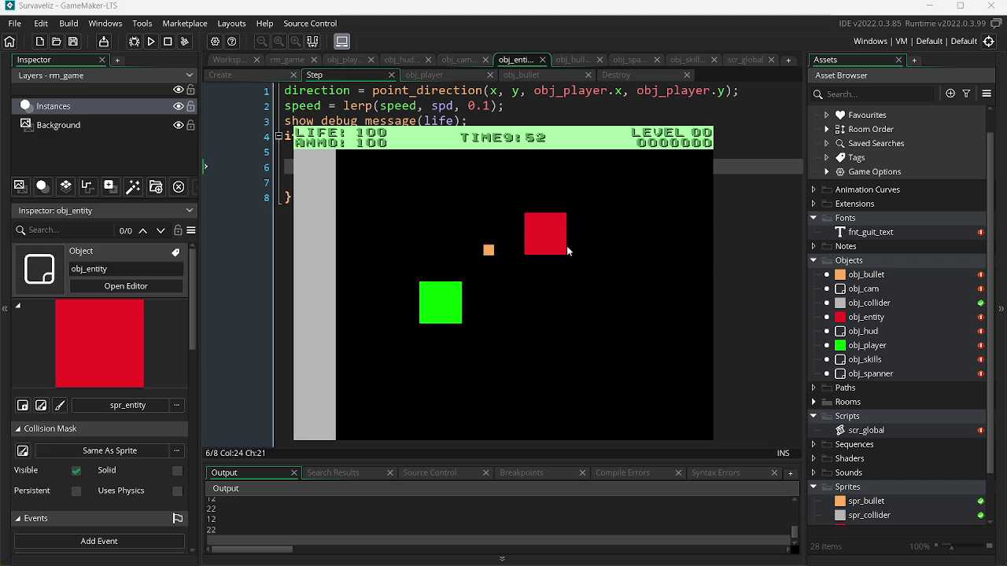
Dodge and fire at the red enemies until 9:42 while checking the Output panel, then quit.
{"action": "left_click", "coordinate": [440, 192]}
{"action": "key", "text": "a"}
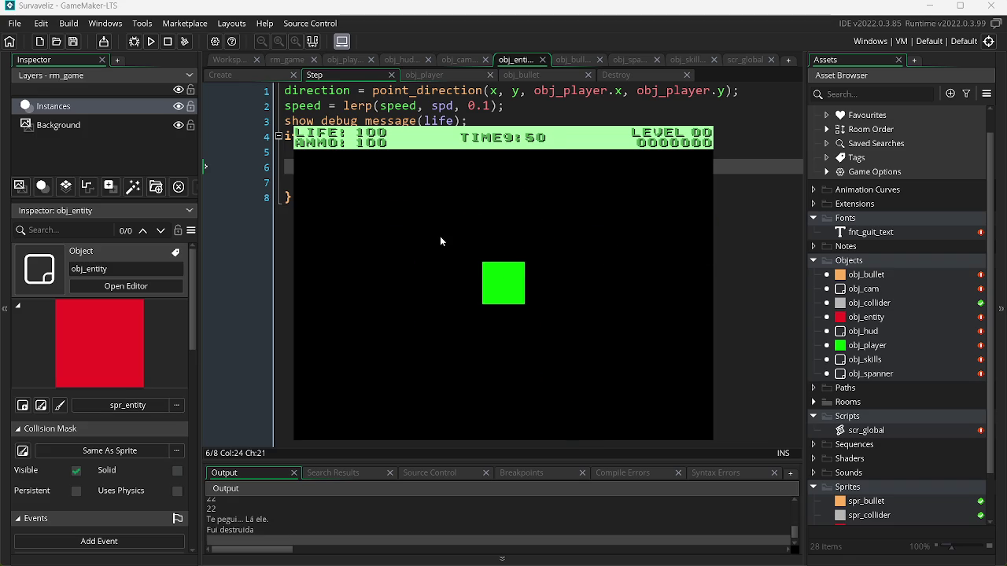
{"action": "key", "text": "w"}
{"action": "key", "text": "s"}
{"action": "key", "text": "w"}
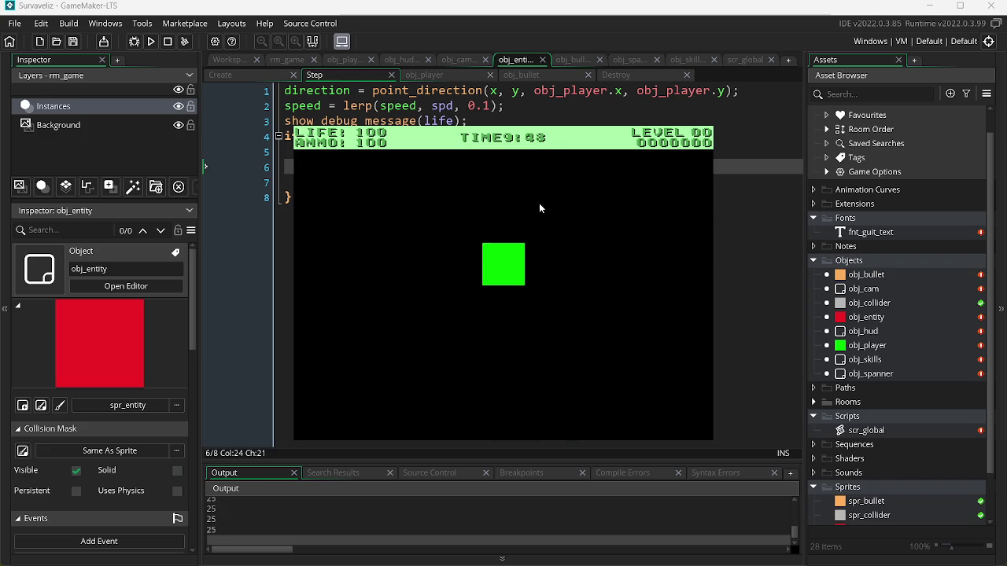
{"action": "key", "text": "a"}
{"action": "key", "text": "d"}
{"action": "key", "text": "s"}
{"action": "key", "text": "s"}
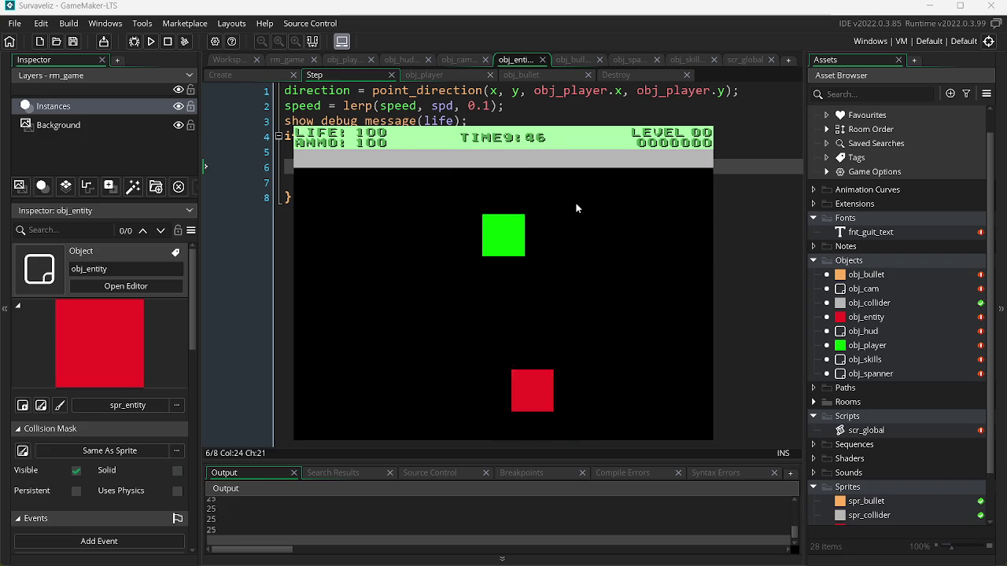
{"action": "key", "text": "a"}
{"action": "left_click", "coordinate": [615, 217]}
{"action": "key", "text": "d"}
{"action": "left_click", "coordinate": [510, 215]}
{"action": "key", "text": "a"}
{"action": "key", "text": "d"}
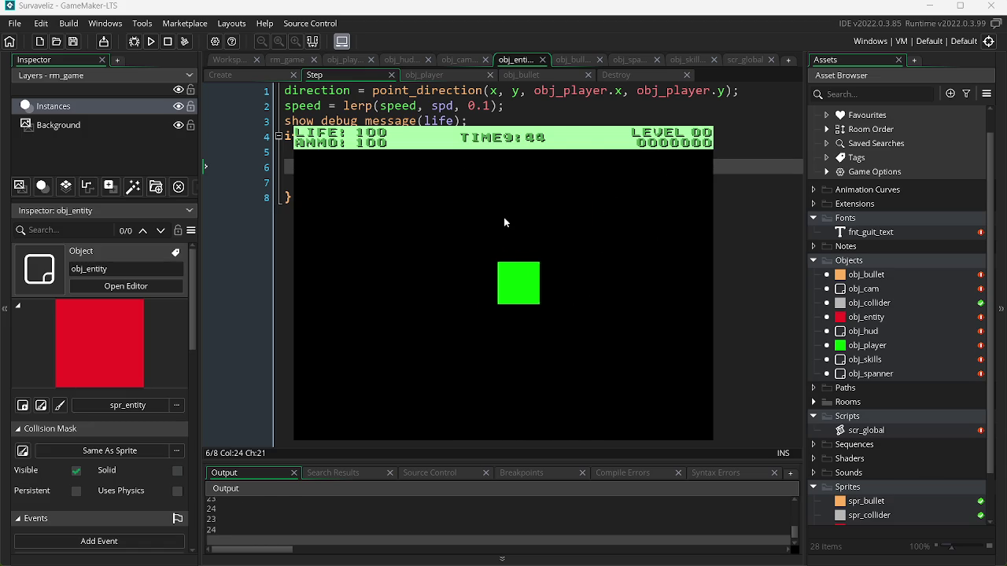
{"action": "key", "text": "a"}
{"action": "key", "text": "d"}
{"action": "key", "text": "a"}
{"action": "left_click", "coordinate": [391, 310]}
{"action": "key", "text": "d"}
{"action": "key", "text": "a"}
{"action": "key", "text": "Escape"}
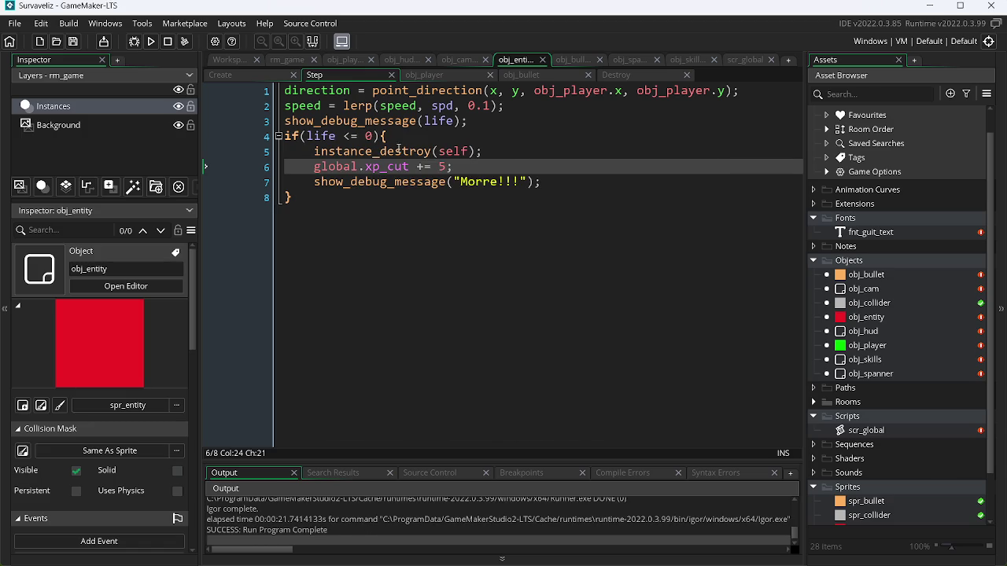
Delete the show_debug_message(life); line from obj_entity's Step event.
{"action": "left_click_drag", "start_coordinate": [464, 122], "coordinate": [320, 121]}
{"action": "key", "text": "BackSpace"}
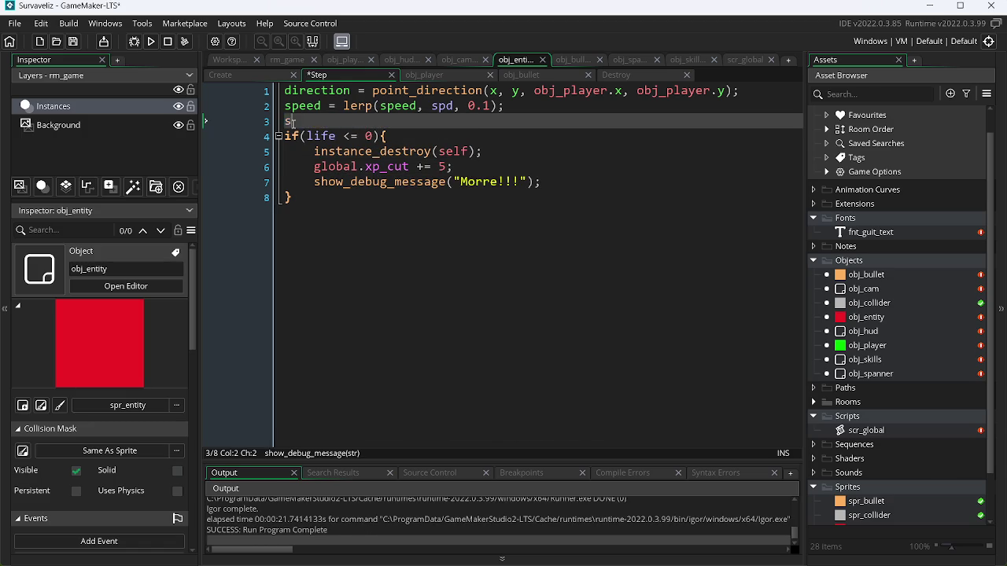
{"action": "key", "text": "BackSpace"}
Run the game, fire a bullet so "Morre!!!" is logged as an enemy dies, then close it.
{"action": "key", "text": "F5"}
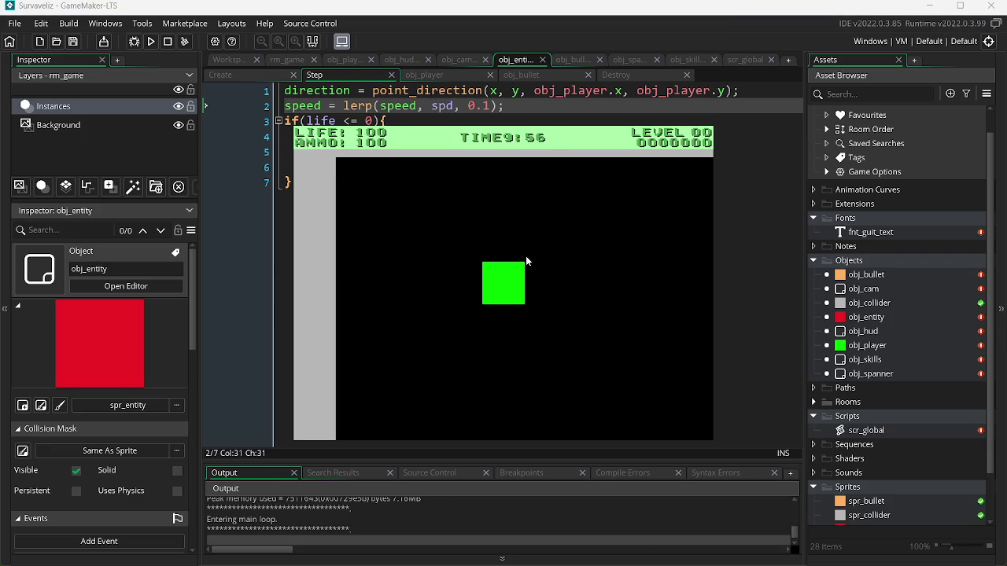
{"action": "left_click", "coordinate": [610, 246]}
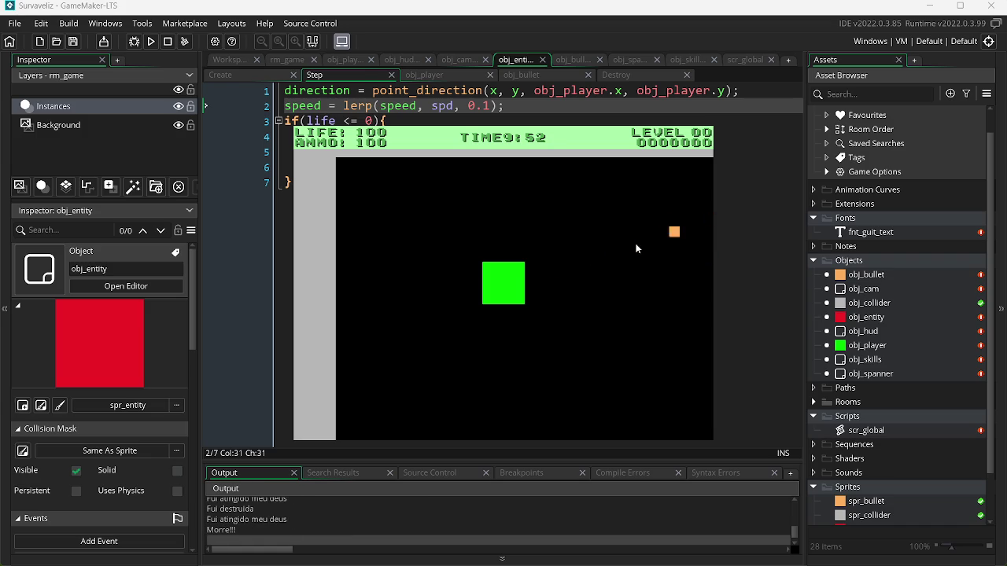
{"action": "key", "text": "Escape"}
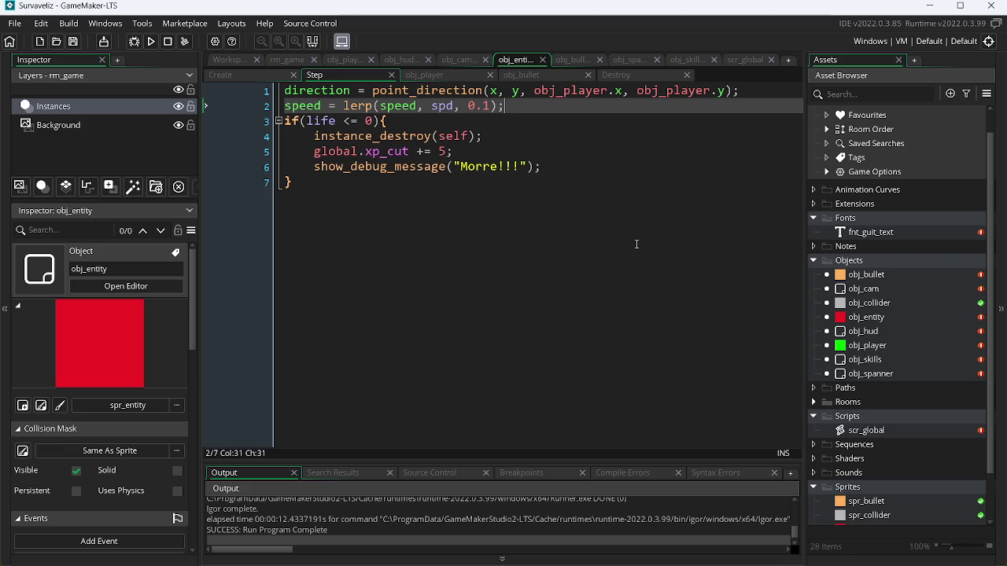
Close the snippet list, run the game briefly, and close it.
{"action": "key", "text": "F4"}
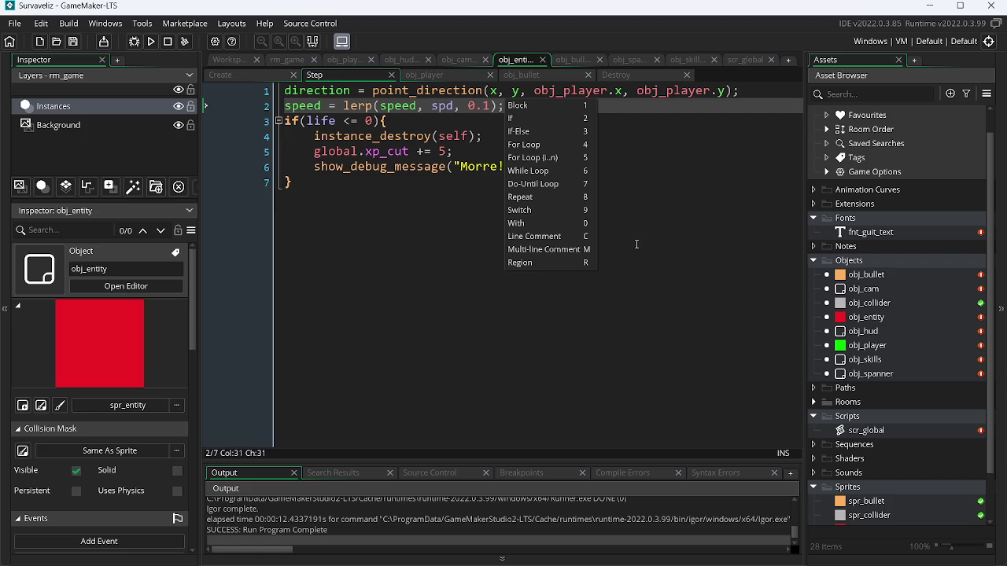
{"action": "key", "text": "F5"}
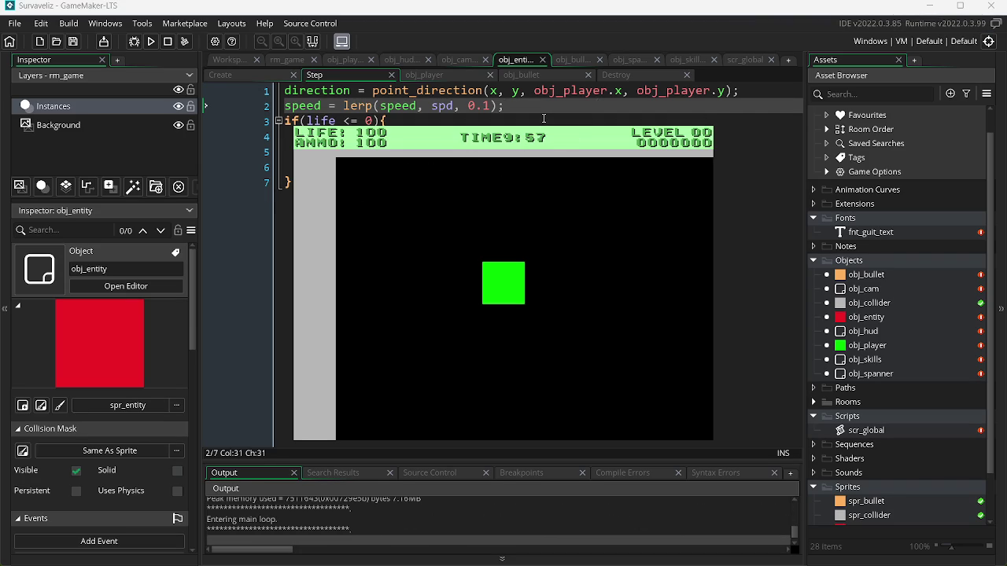
{"action": "key", "text": "Escape"}
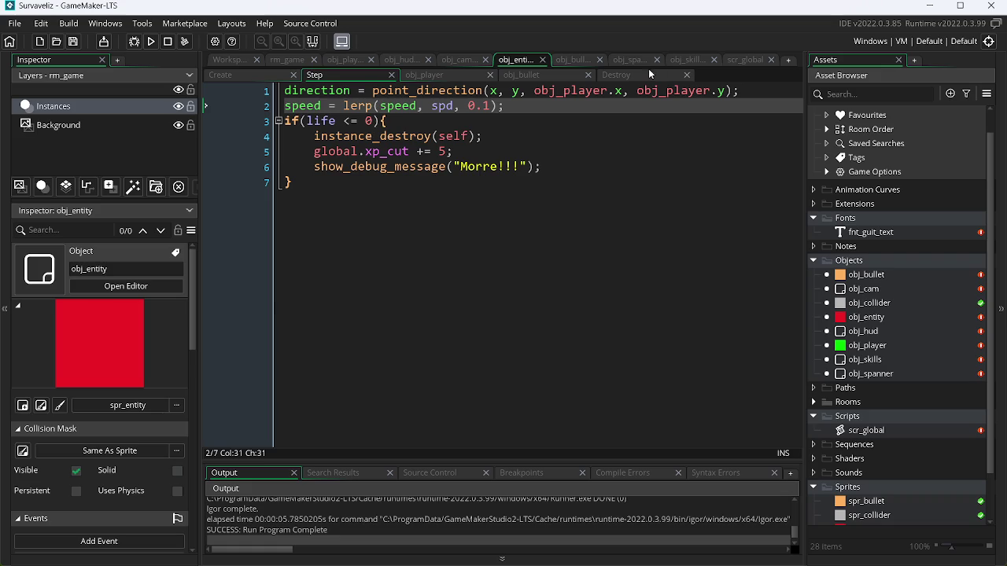
Flip through scr_global, obj_spanner, obj_skills and obj_bullet code to reach obj_hud's Draw GUI timer code.
{"action": "left_click", "coordinate": [739, 59]}
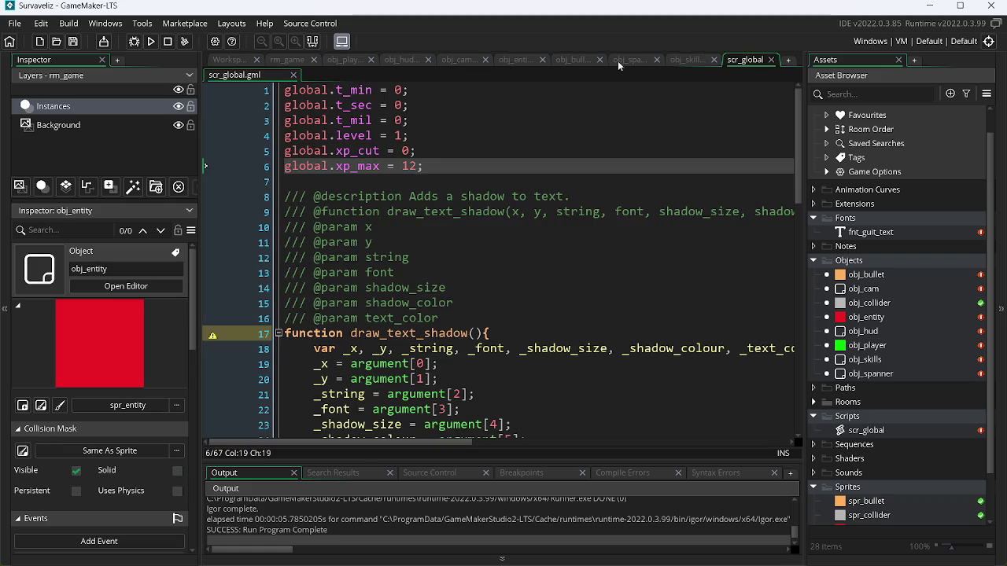
{"action": "left_click", "coordinate": [638, 61]}
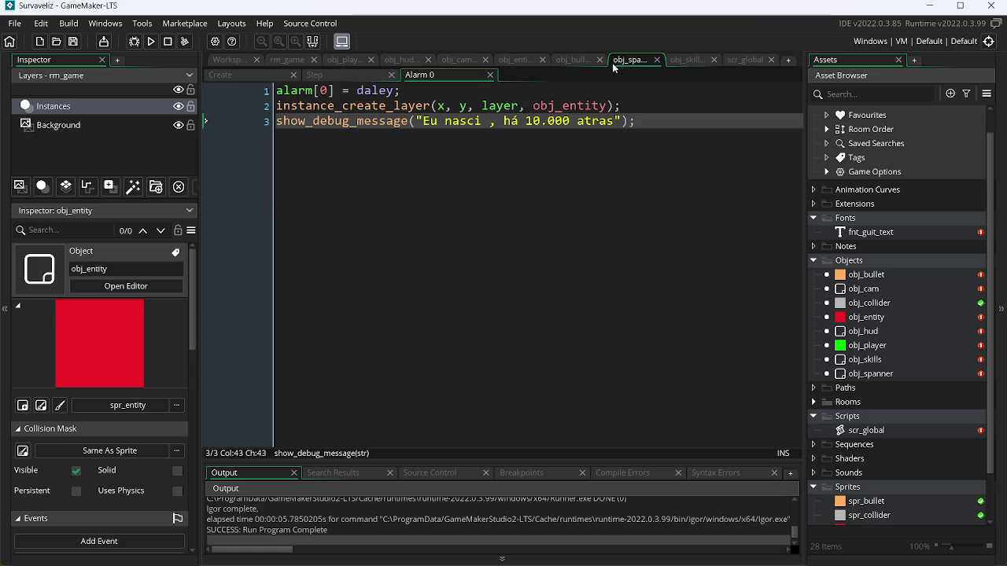
{"action": "left_click", "coordinate": [682, 62]}
{"action": "left_click", "coordinate": [560, 59]}
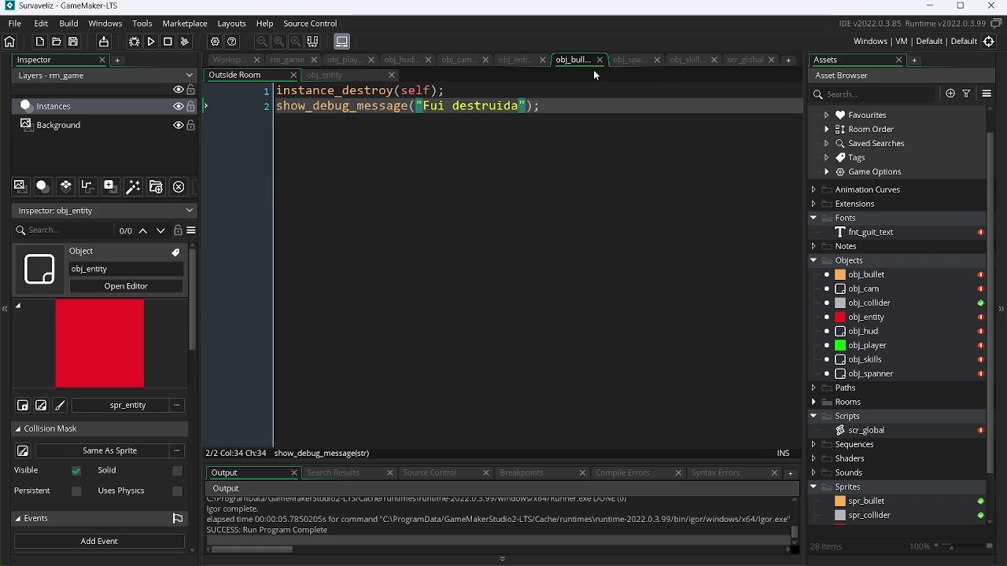
{"action": "left_click", "coordinate": [402, 60]}
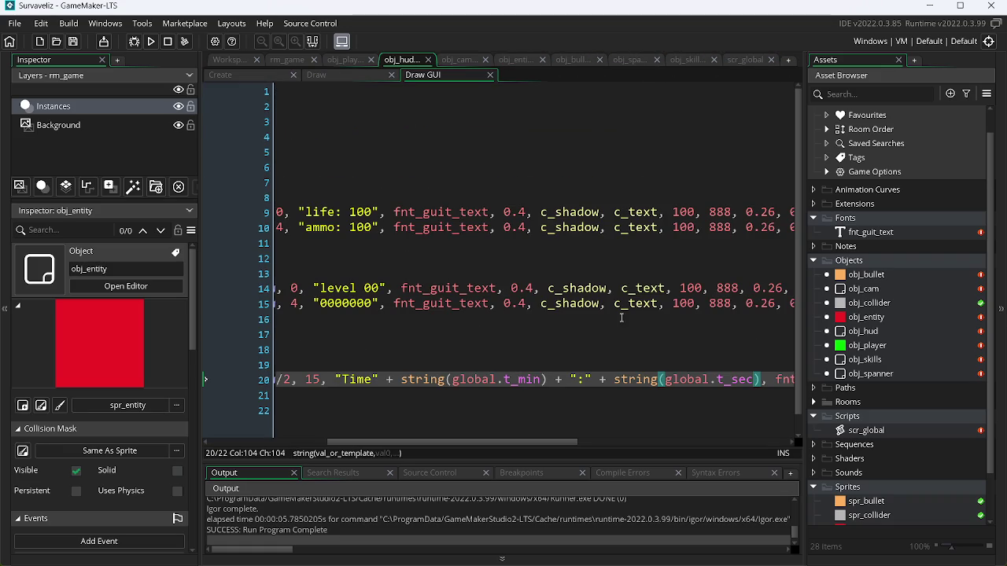
Remove the "Time" + prefix from the timer line 20 and run the game.
{"action": "left_click_drag", "start_coordinate": [401, 379], "coordinate": [335, 380]}
{"action": "key", "text": "Delete"}
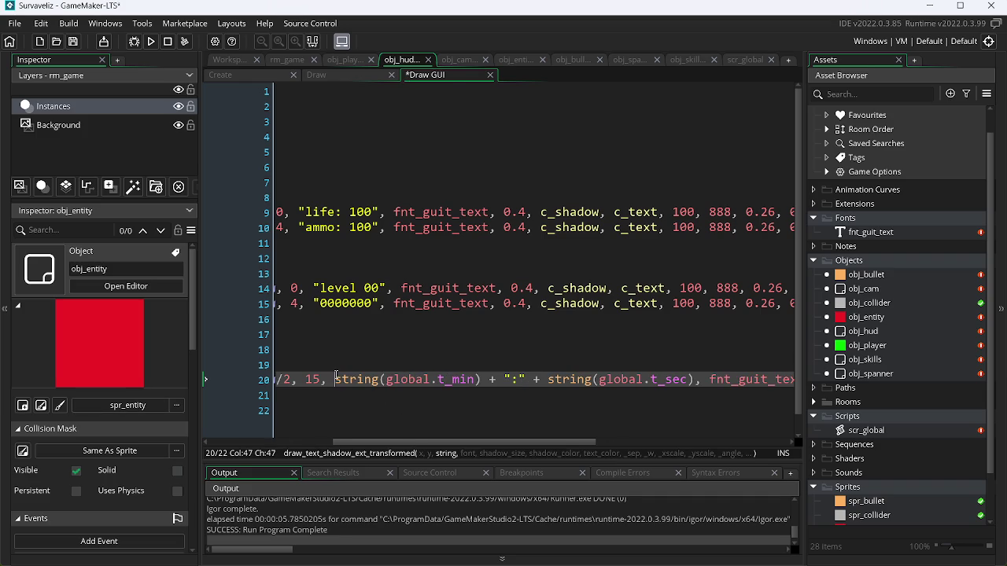
{"action": "key", "text": "F5"}
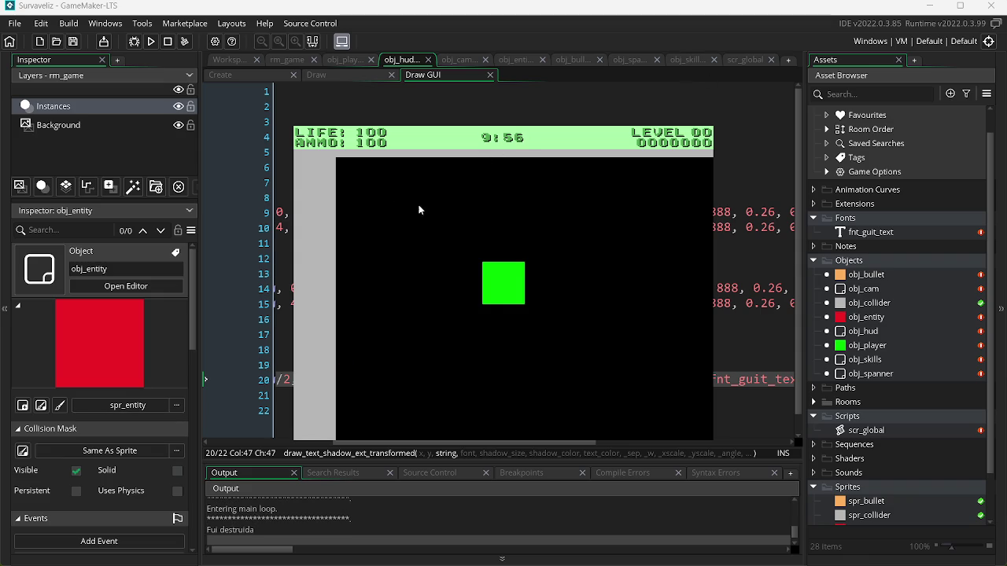
Move the player with the arrow keys while the minutes:seconds timer counts down to 9:38, then close the game.
{"action": "key", "text": "Up"}
{"action": "key", "text": "Left"}
{"action": "key", "text": "Right"}
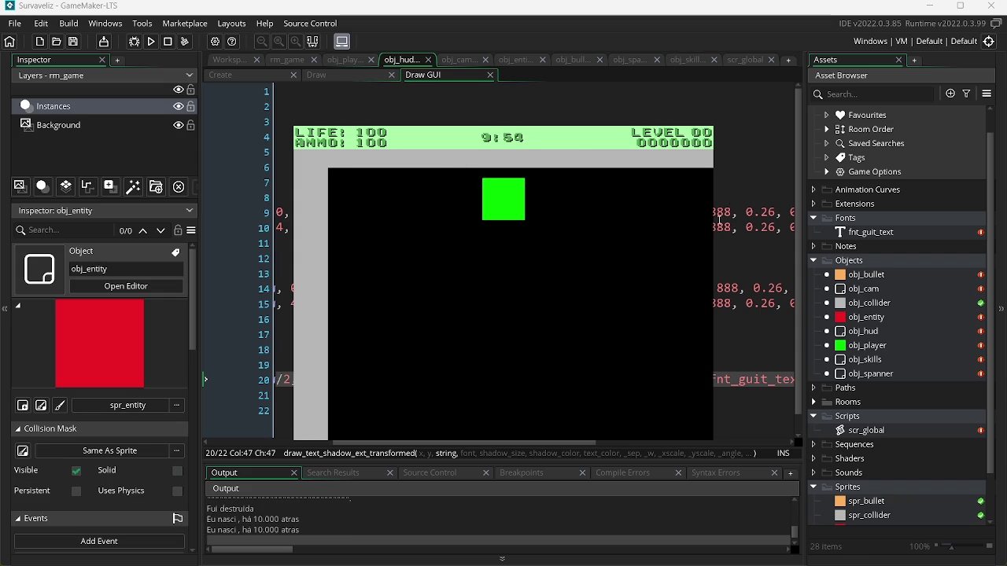
{"action": "key", "text": "Down"}
{"action": "key", "text": "Down"}
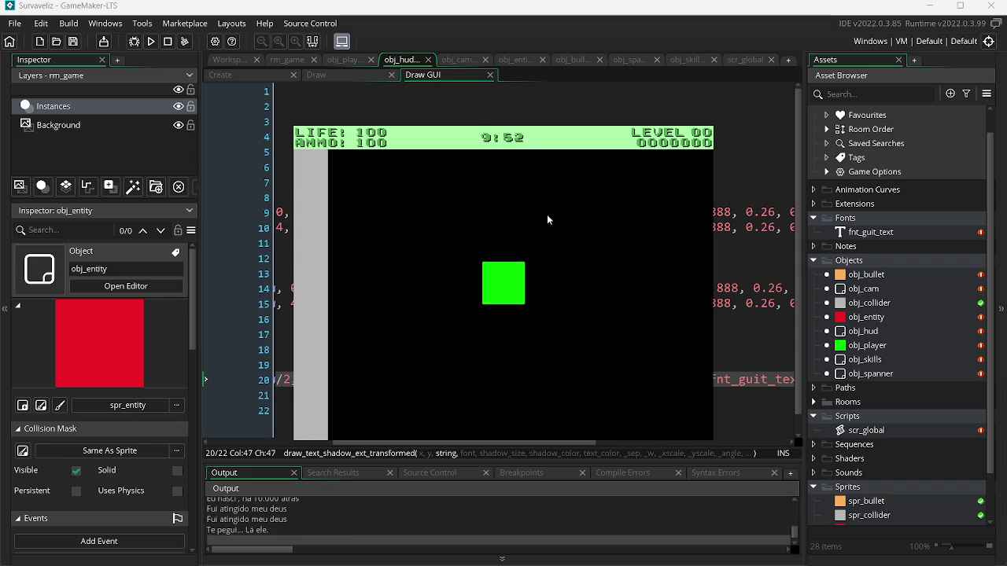
{"action": "key", "text": "Left"}
{"action": "key", "text": "Up"}
{"action": "key", "text": "Right"}
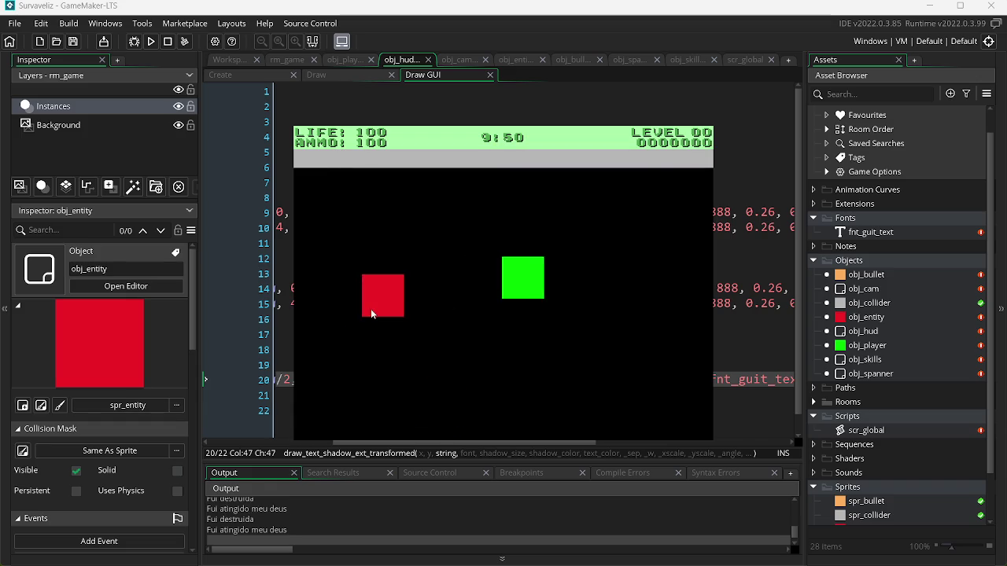
{"action": "key", "text": "Left"}
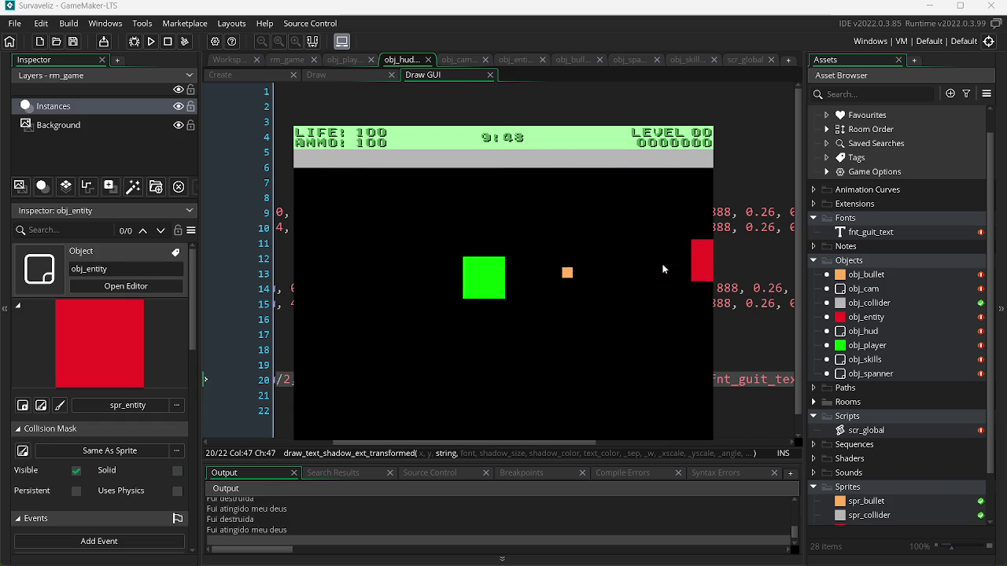
{"action": "key", "text": "Up"}
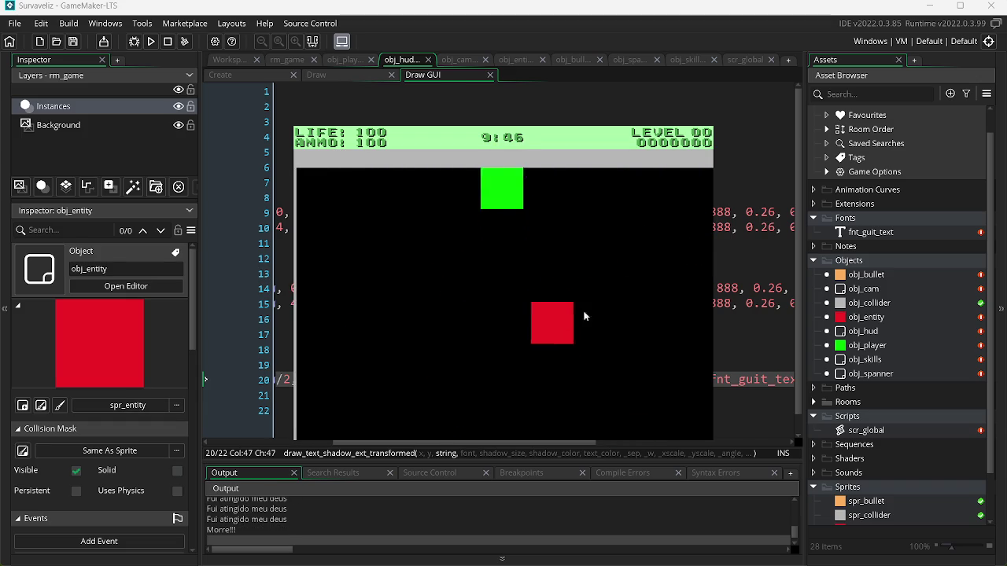
{"action": "key", "text": "Left"}
{"action": "key", "text": "Down"}
{"action": "key", "text": "Left"}
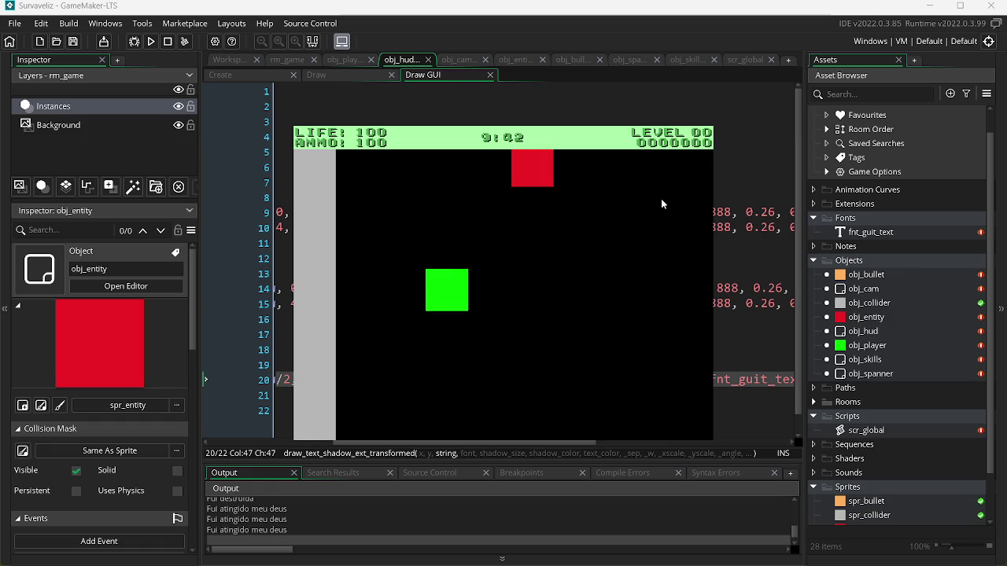
{"action": "key", "text": "Up"}
{"action": "key", "text": "Down"}
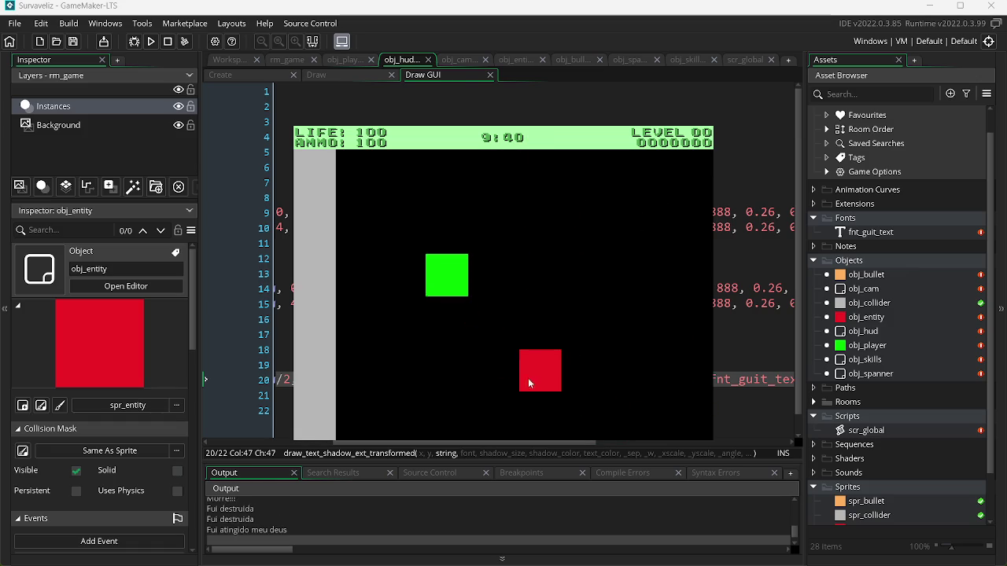
{"action": "key", "text": "Right"}
{"action": "key", "text": "Left"}
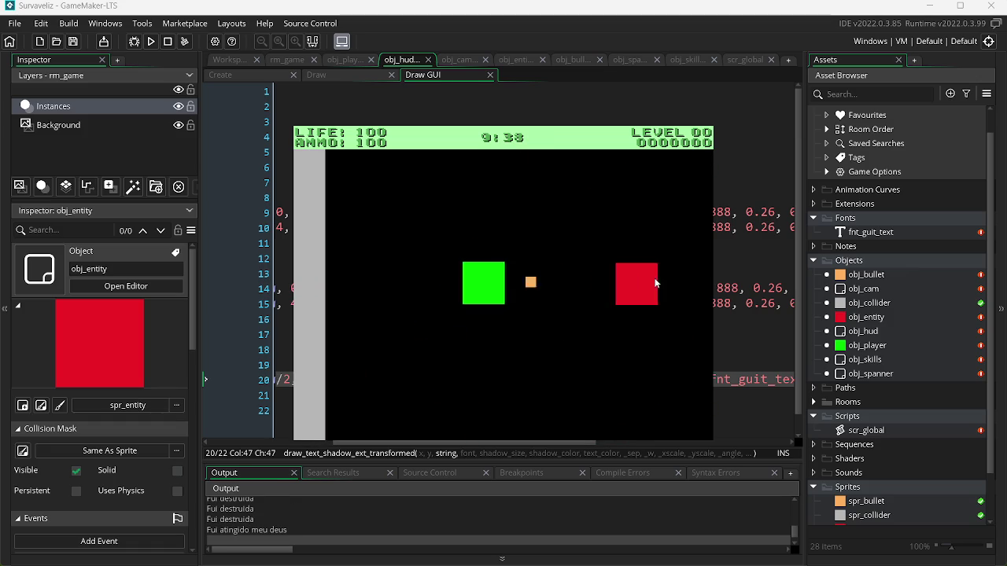
{"action": "key", "text": "Right"}
{"action": "key", "text": "Up"}
{"action": "key", "text": "Right"}
{"action": "key", "text": "Left"}
{"action": "key", "text": "Escape"}
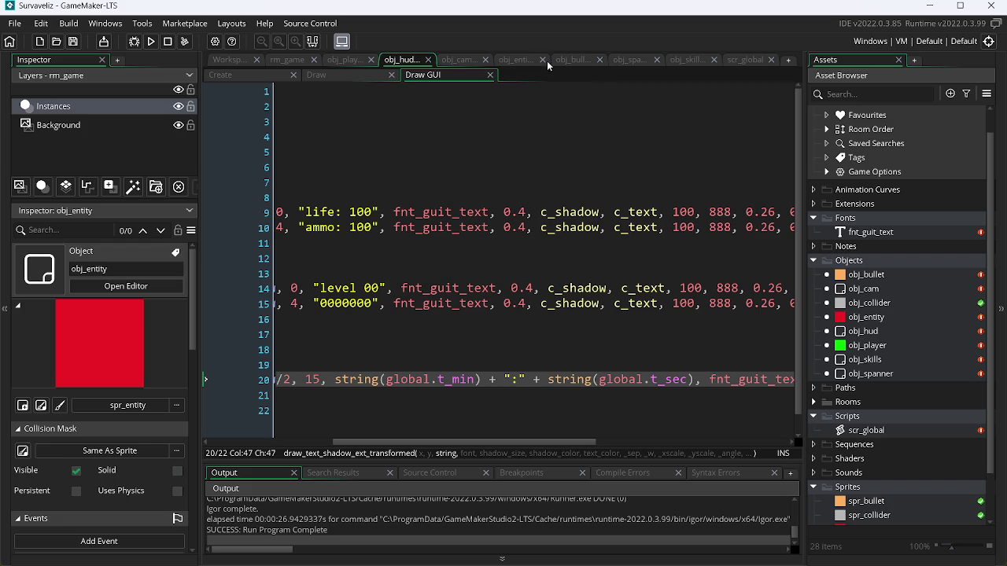
Move global.xp_cut += 5 above instance_destroy(self) in obj_entity Step, then go to obj_skills' XP debug line.
{"action": "left_click", "coordinate": [518, 59]}
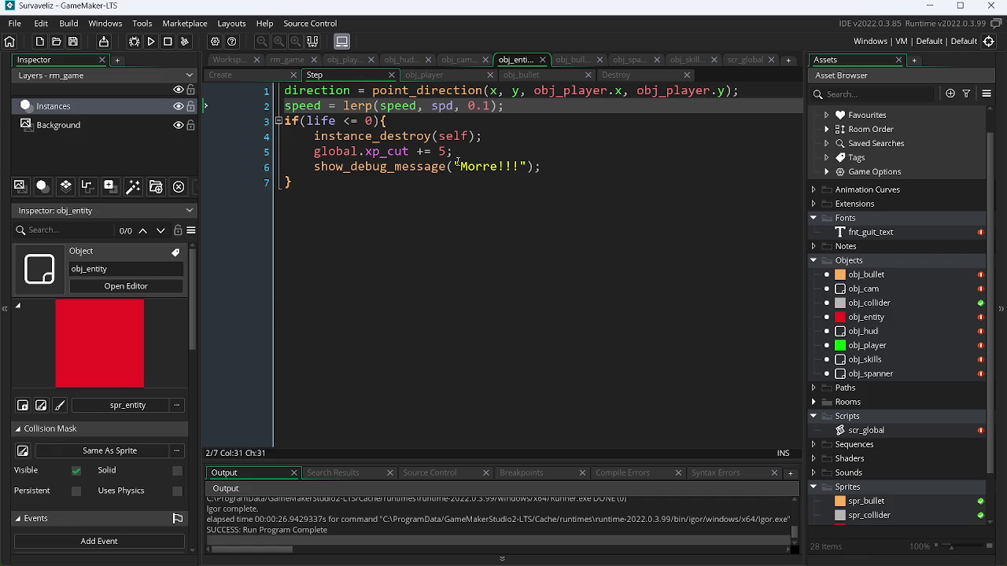
{"action": "mouse_move", "coordinate": [458, 152]}
{"action": "left_mouse_down"}
{"action": "mouse_move", "coordinate": [315, 154]}
{"action": "mouse_move", "coordinate": [488, 161]}
{"action": "left_mouse_up"}
{"action": "left_click", "coordinate": [313, 154]}
{"action": "key", "text": "BackSpace"}
{"action": "key", "text": "BackSpace"}
{"action": "key", "text": "BackSpace"}
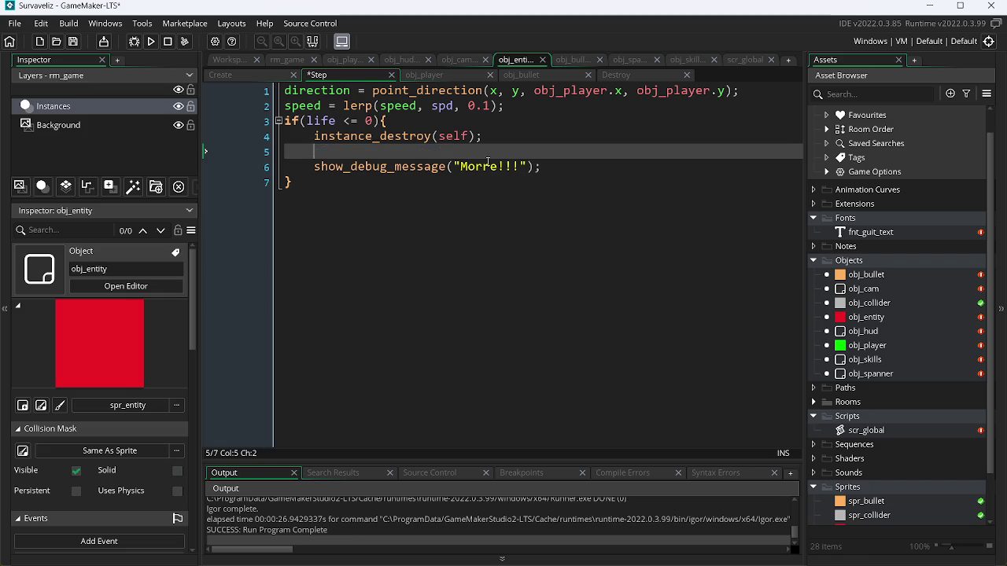
{"action": "key", "text": "Up"}
{"action": "key", "text": "Return"}
{"action": "type", "text": "global.xp_cut += 5;"}
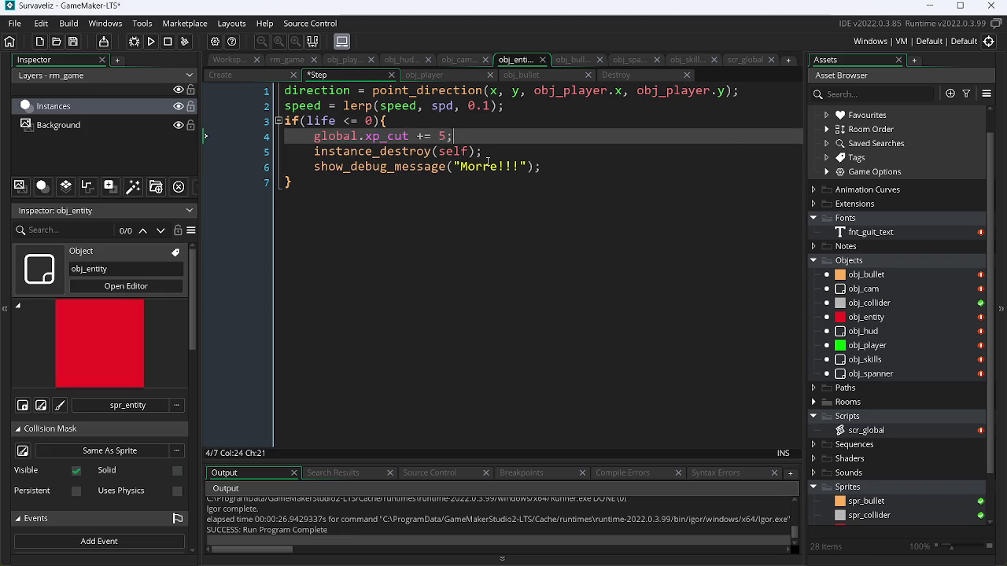
{"action": "left_click", "coordinate": [679, 60]}
{"action": "left_click", "coordinate": [549, 192]}
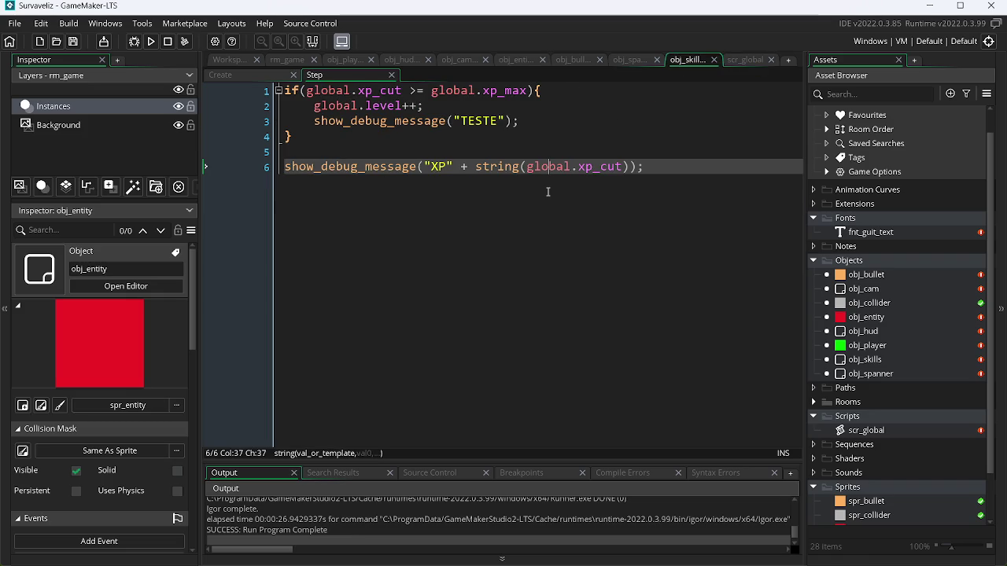
Run the game and steer the player with WASD toward the red enemies.
{"action": "left_click", "coordinate": [151, 41]}
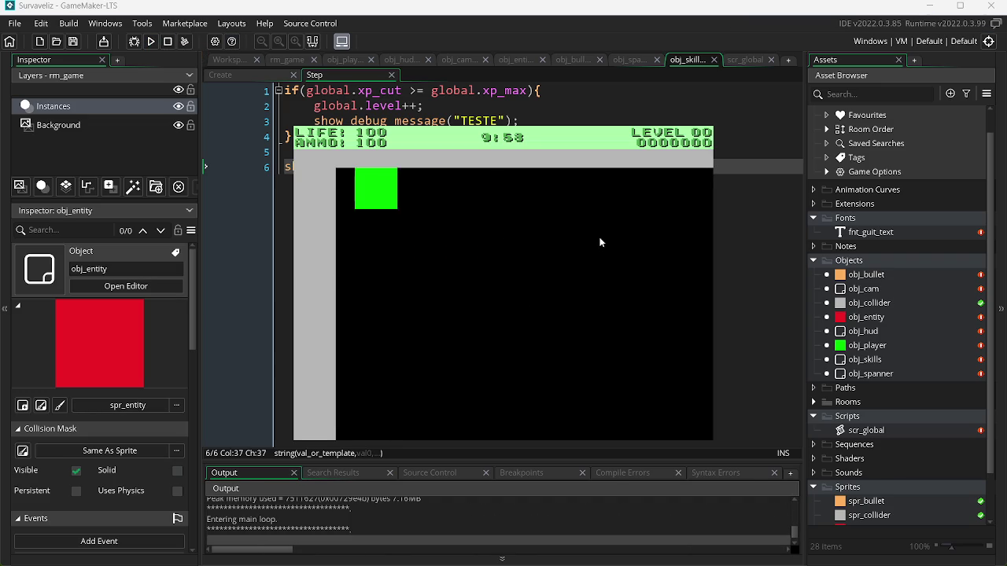
{"action": "key", "text": "a"}
{"action": "key", "text": "s"}
{"action": "key", "text": "d"}
{"action": "key", "text": "w"}
{"action": "key", "text": "a"}
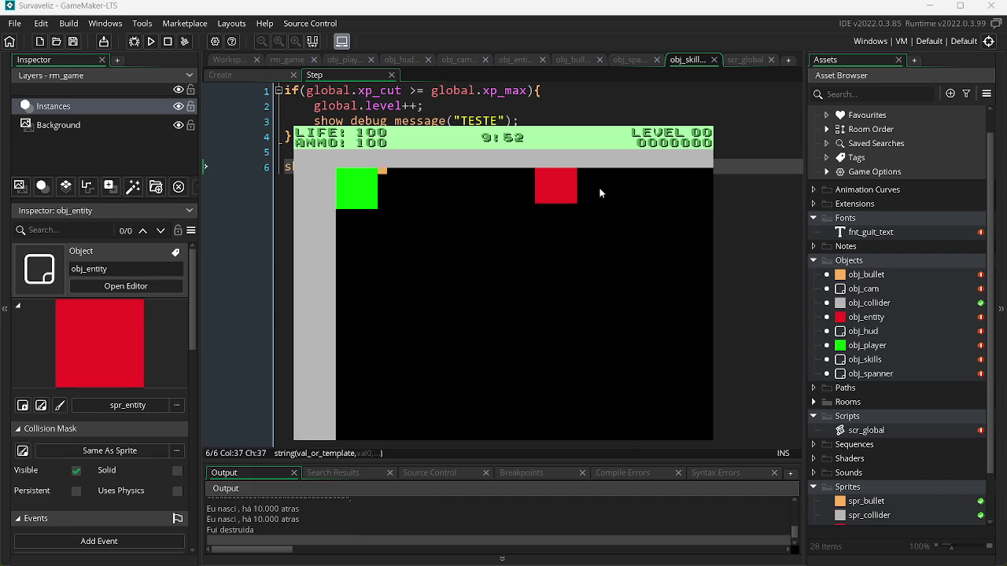
{"action": "key", "text": "s"}
{"action": "key", "text": "d"}
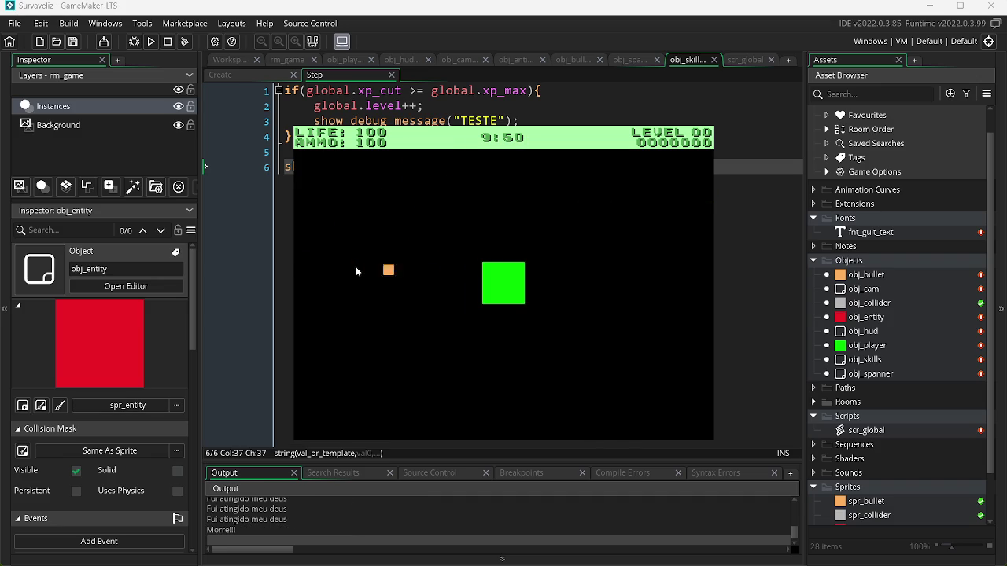
{"action": "key", "text": "d"}
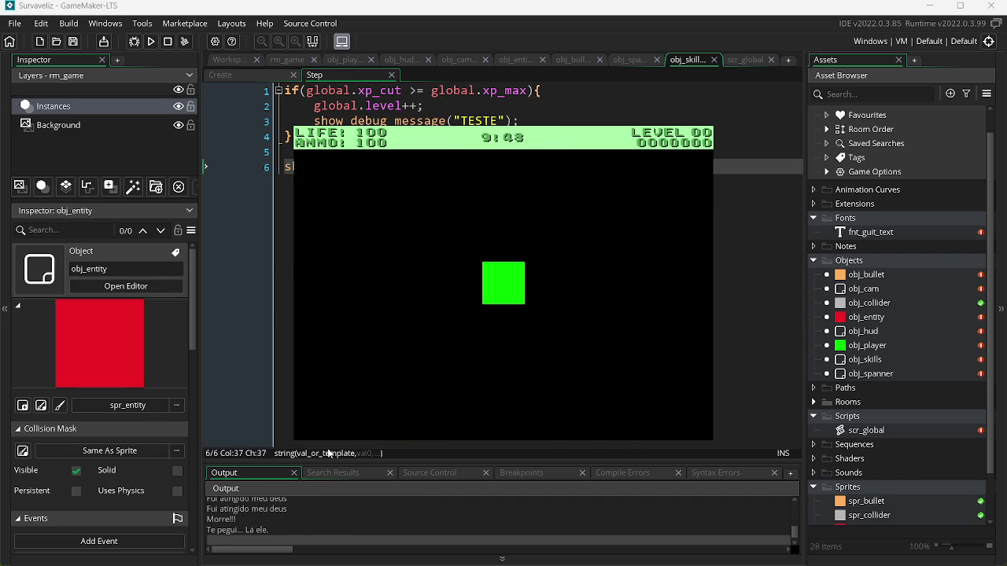
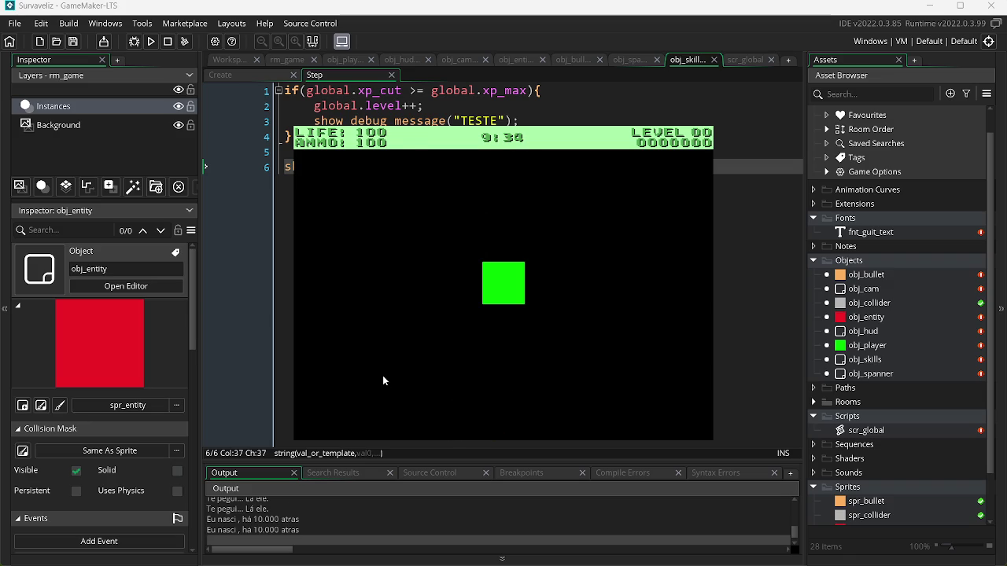
Stop the game, add a space after 'Time' in obj_hud's Draw GUI timer text, and save.
{"action": "key", "text": "Escape"}
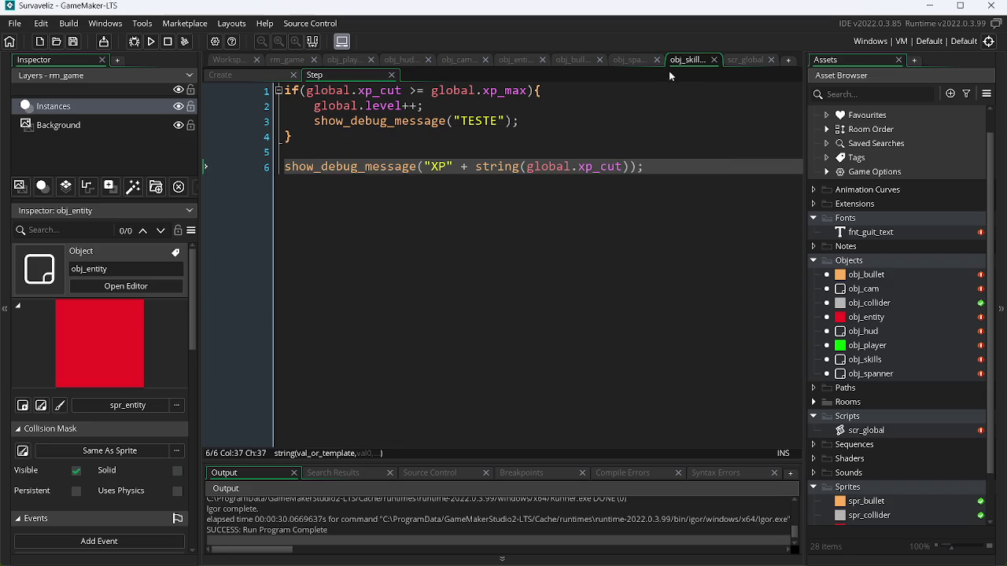
{"action": "left_click", "coordinate": [400, 61]}
{"action": "key", "text": "ctrl+z"}
{"action": "key", "text": "ctrl+z"}
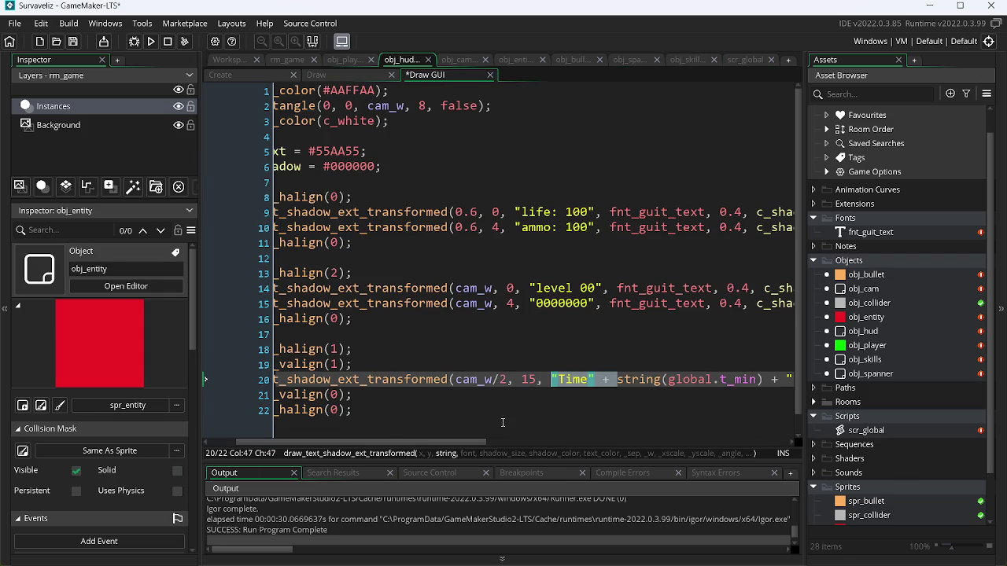
{"action": "key", "text": "ctrl+z"}
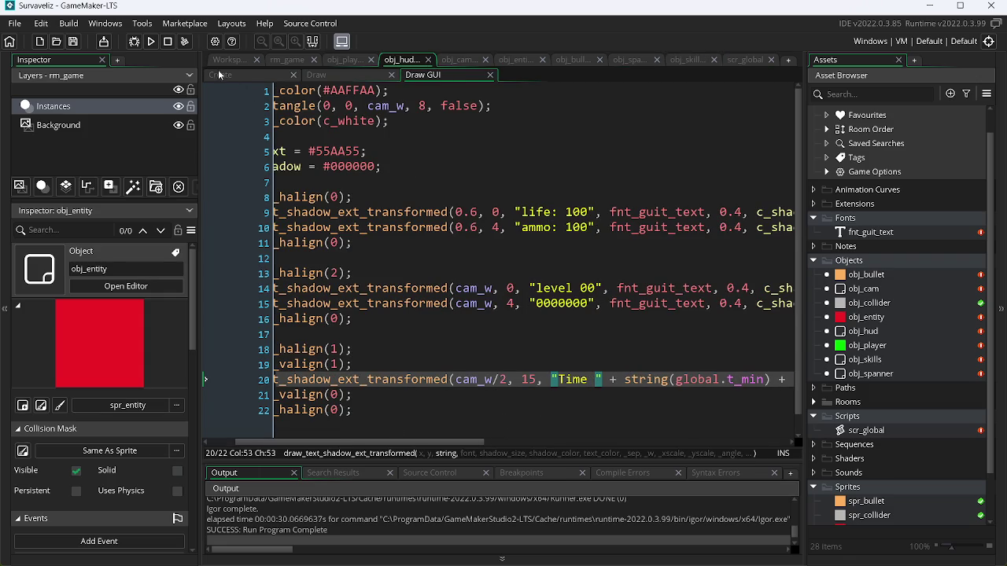
Run the game and move the player with A, D and W to check the timer label, then close it.
{"action": "left_click", "coordinate": [152, 41]}
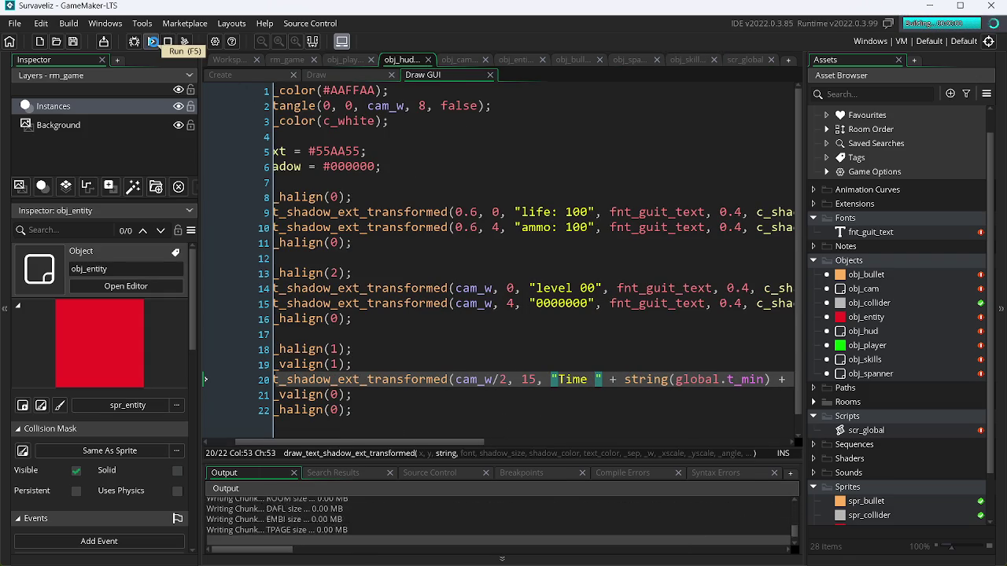
{"action": "key", "text": "XF86AudioLowerVolume"}
{"action": "key", "text": "XF86AudioLowerVolume"}
{"action": "key", "text": "XF86AudioLowerVolume"}
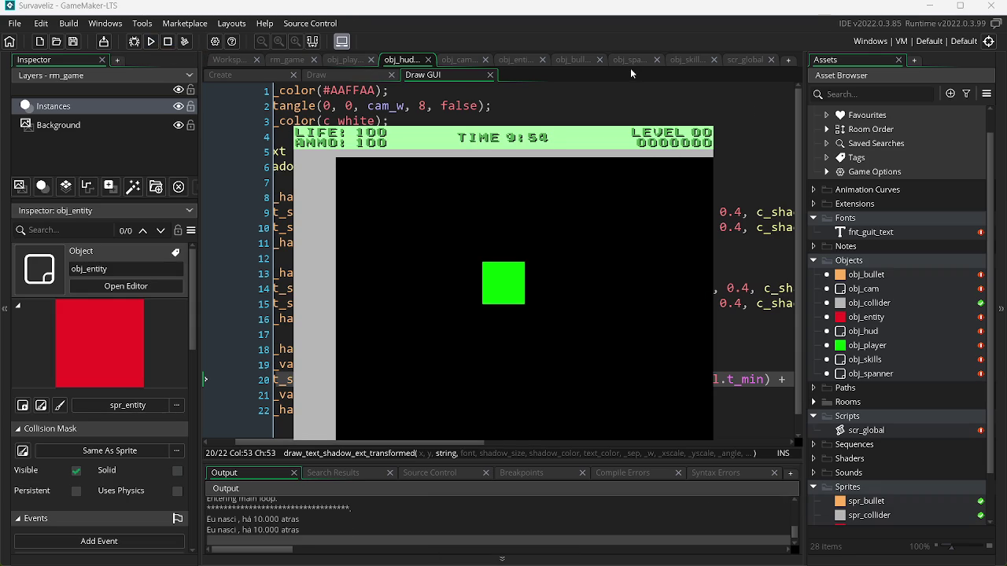
{"action": "key", "text": "a"}
{"action": "key", "text": "d"}
{"action": "key", "text": "a"}
{"action": "key", "text": "w"}
{"action": "key", "text": "w"}
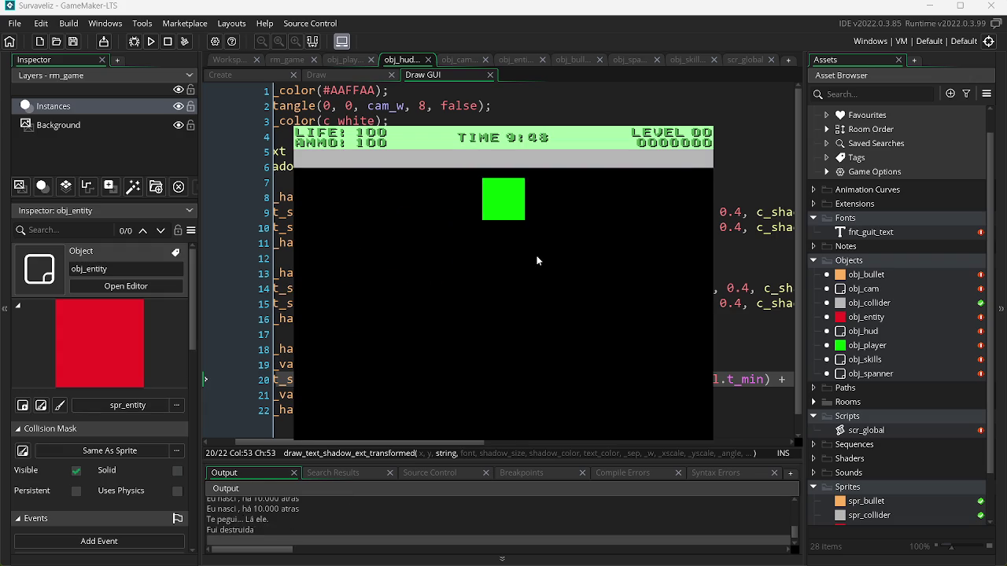
{"action": "key", "text": "Escape"}
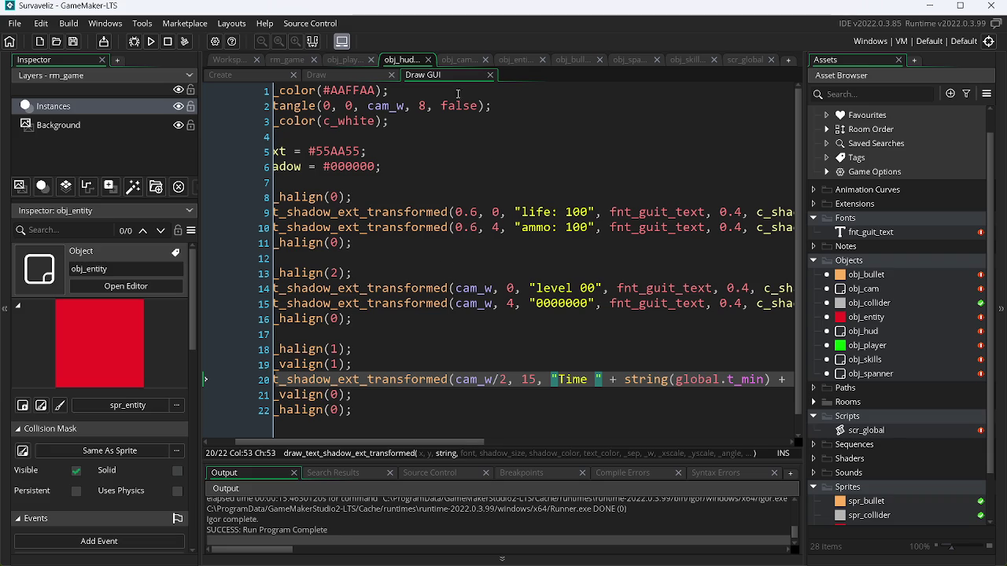
{"action": "left_click", "coordinate": [515, 61]}
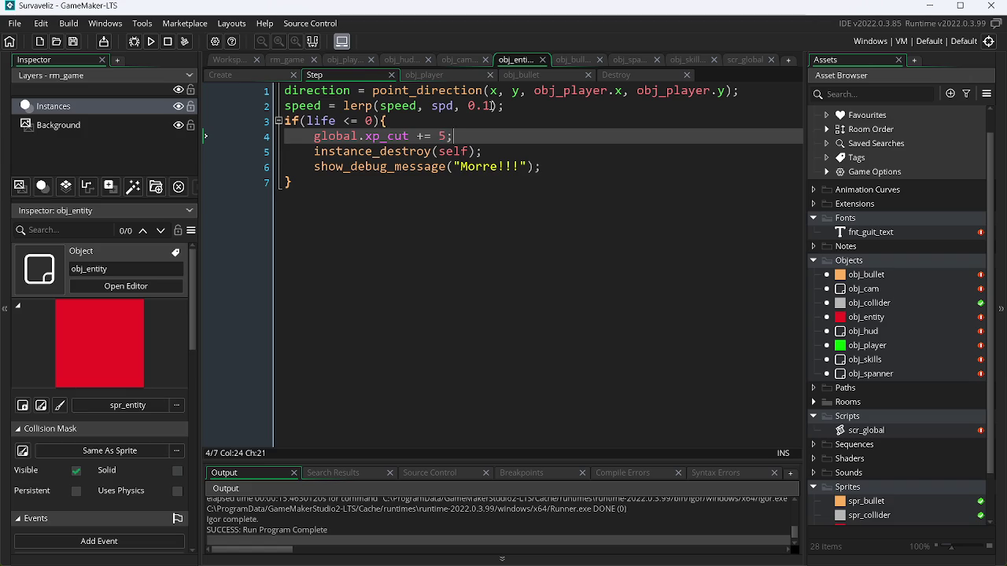
Switch from GameMaker to the assets.png tilesheet in Paint.NET.
{"action": "key", "text": "alt+Tab"}
{"action": "key", "text": "alt+Tab"}
{"action": "key", "text": "alt+Tab"}
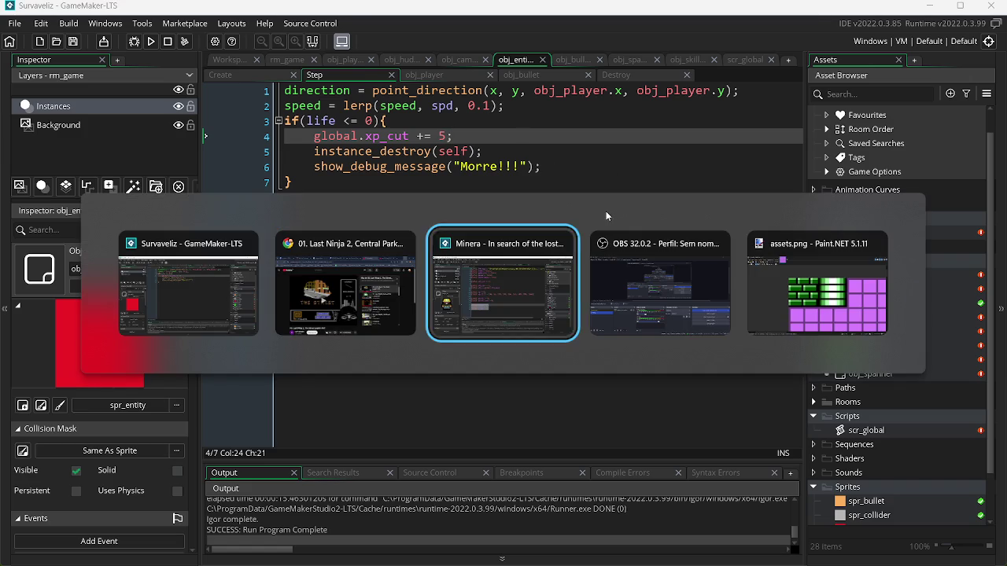
{"action": "scroll", "coordinate": [995, 126], "scroll_direction": "down", "scroll_amount": 3}
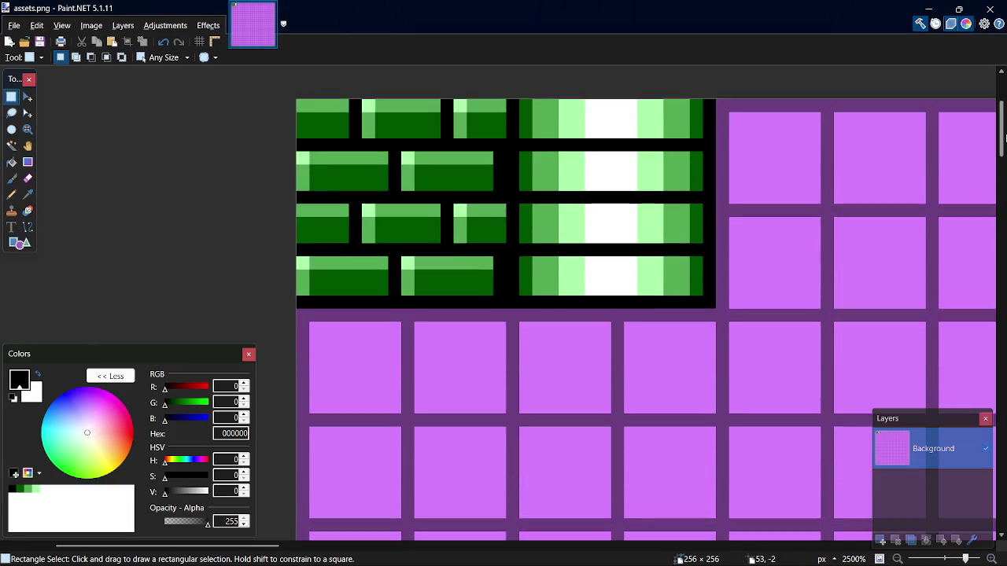
With the Pencil in dark green 005500, zoom onto the empty tile and place a pixel near its bottom.
{"action": "left_click", "coordinate": [21, 491]}
{"action": "key", "text": "p"}
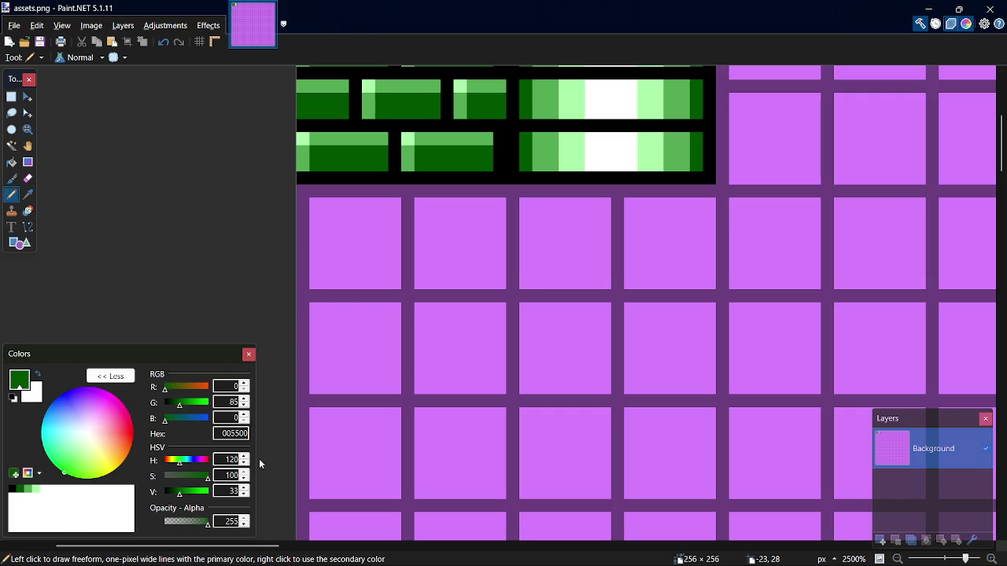
{"action": "scroll", "coordinate": [305, 286], "scroll_direction": "left", "scroll_amount": 3}
{"action": "scroll", "coordinate": [397, 181], "scroll_direction": "up", "scroll_amount": 5}
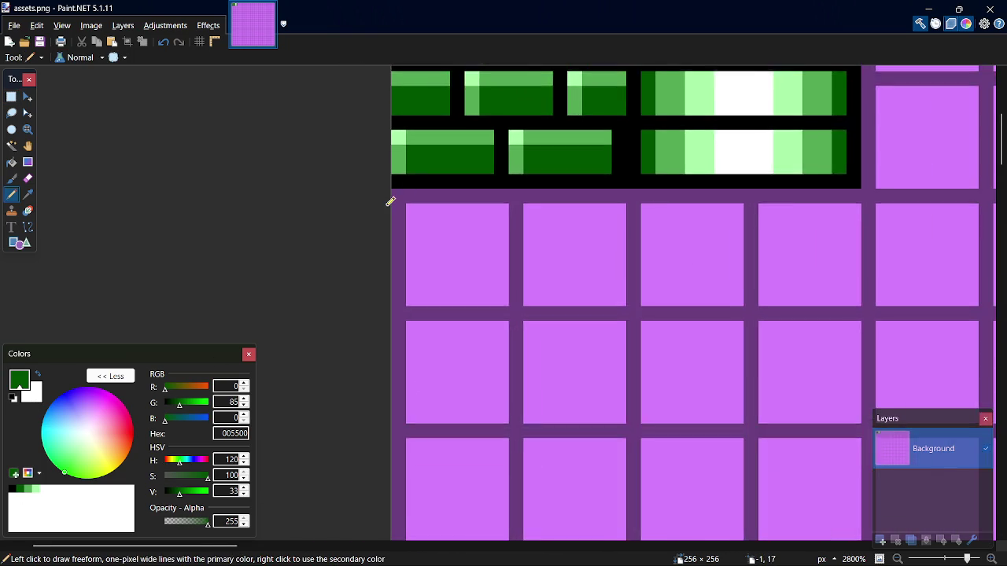
{"action": "scroll", "coordinate": [413, 225], "scroll_direction": "up", "scroll_amount": 3}
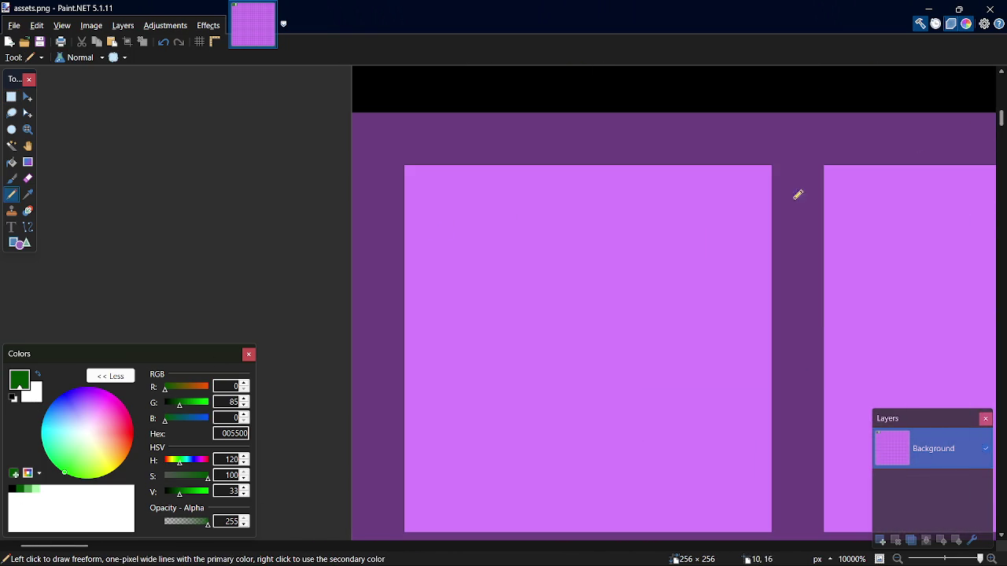
{"action": "scroll", "coordinate": [643, 317], "scroll_direction": "down", "scroll_amount": 1}
{"action": "left_click", "coordinate": [598, 466]}
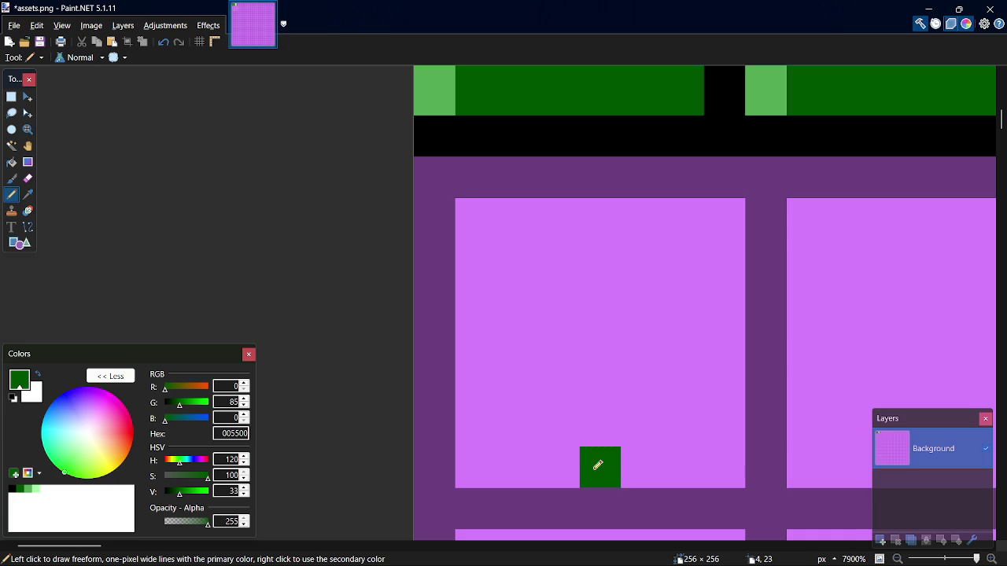
Sketch a first V-shaped heart bottom in dark green, then undo the stray pixels.
{"action": "left_click", "coordinate": [561, 427]}
{"action": "left_click", "coordinate": [515, 391]}
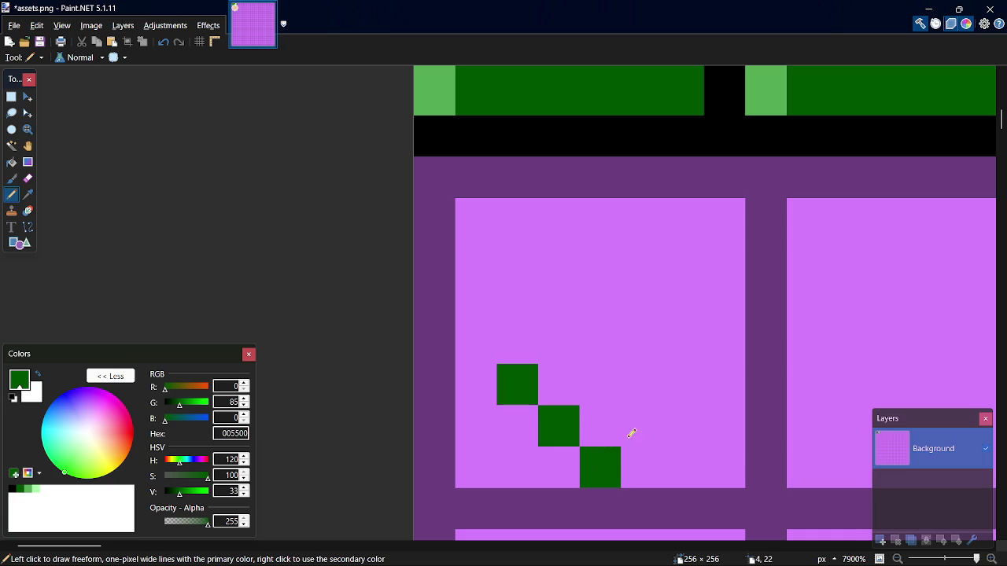
{"action": "left_click", "coordinate": [637, 432]}
{"action": "left_click", "coordinate": [693, 377]}
{"action": "left_click", "coordinate": [475, 336]}
{"action": "left_click", "coordinate": [477, 285]}
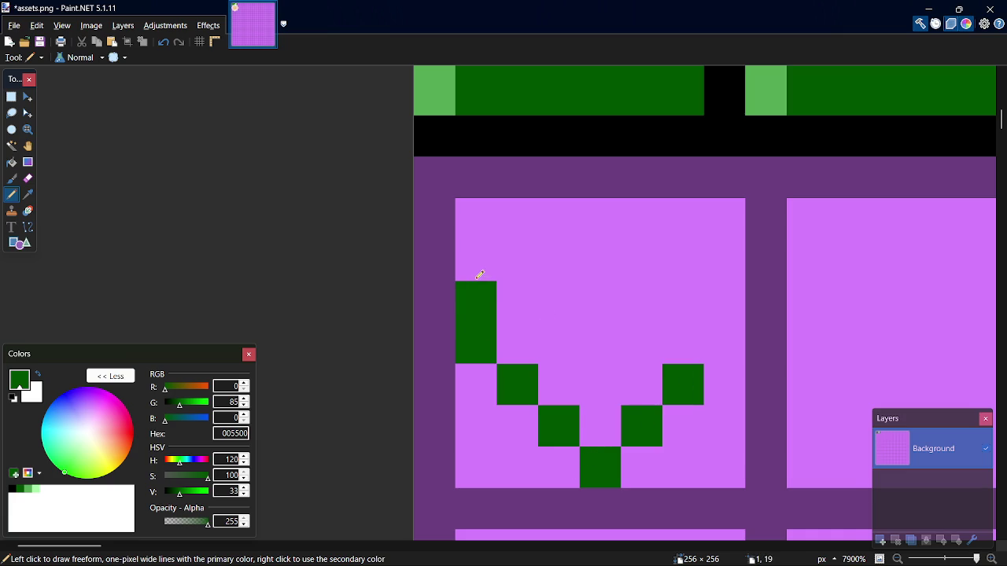
{"action": "left_click", "coordinate": [712, 343]}
{"action": "left_click", "coordinate": [731, 300]}
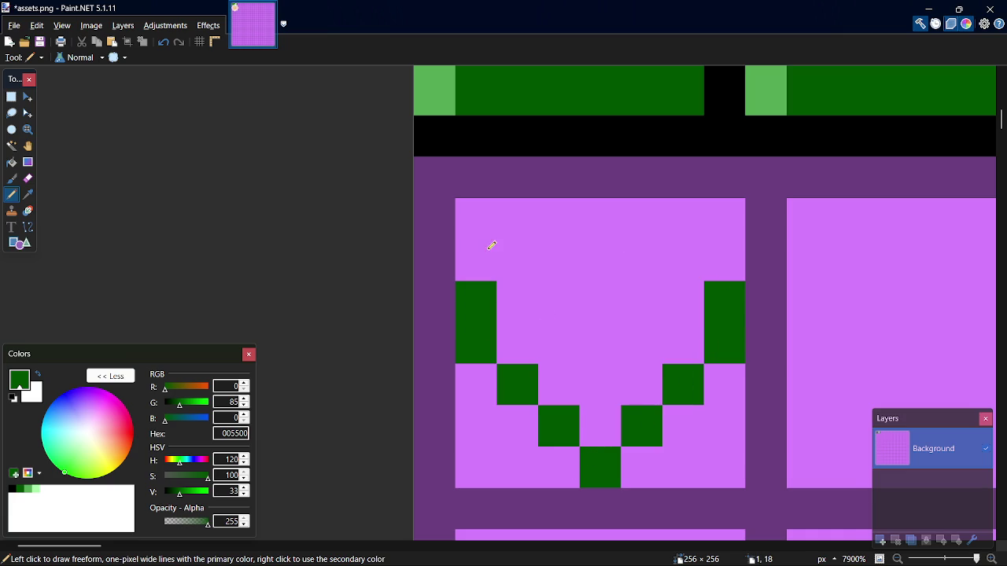
{"action": "left_click", "coordinate": [517, 252]}
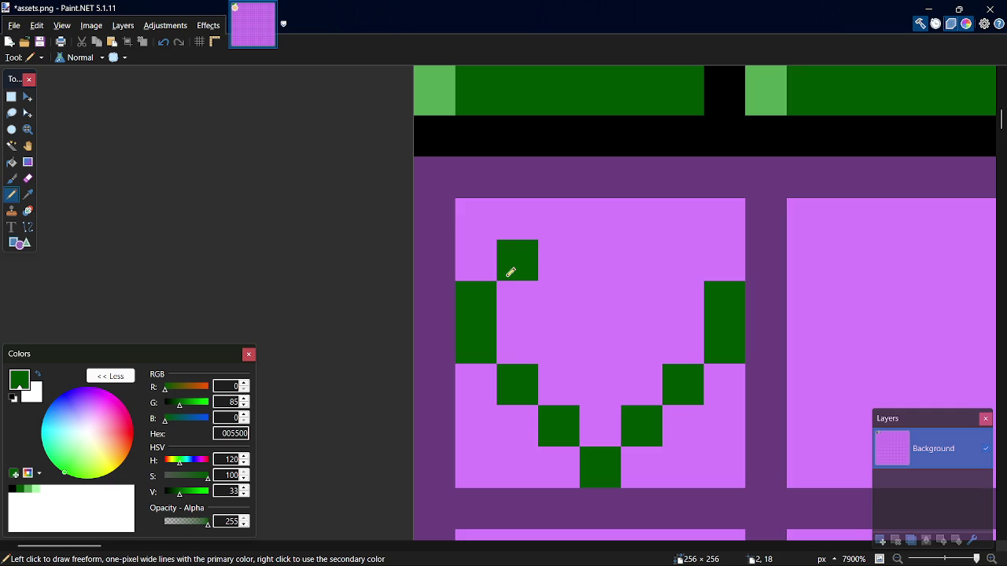
{"action": "key", "text": "ctrl+z"}
{"action": "key", "text": "ctrl+z"}
{"action": "key", "text": "ctrl+z"}
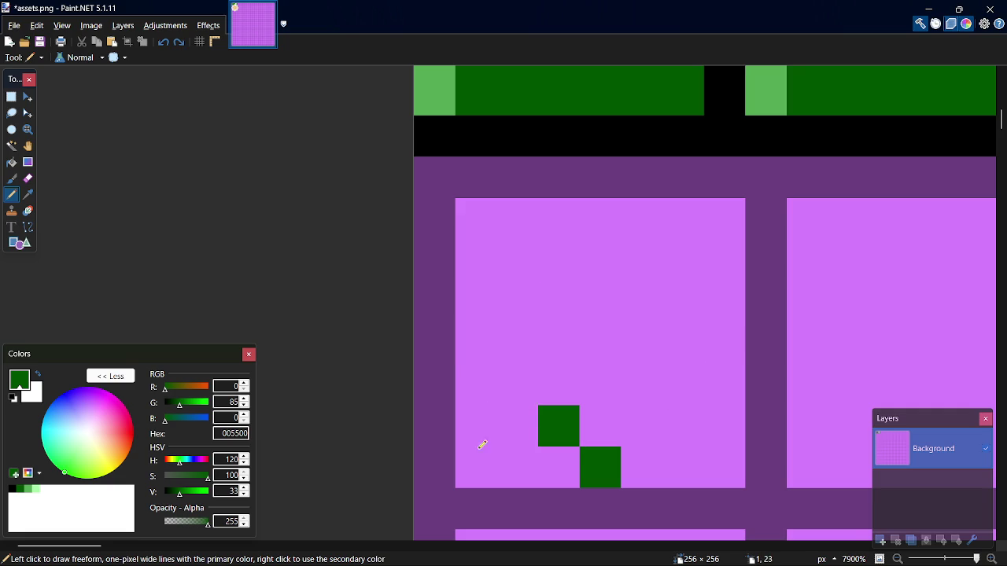
{"action": "key", "text": "ctrl+z"}
{"action": "key", "text": "ctrl+z"}
Draw the heart's V-shaped bottom with diagonal arms and a tall right-side column.
{"action": "left_click", "coordinate": [451, 350]}
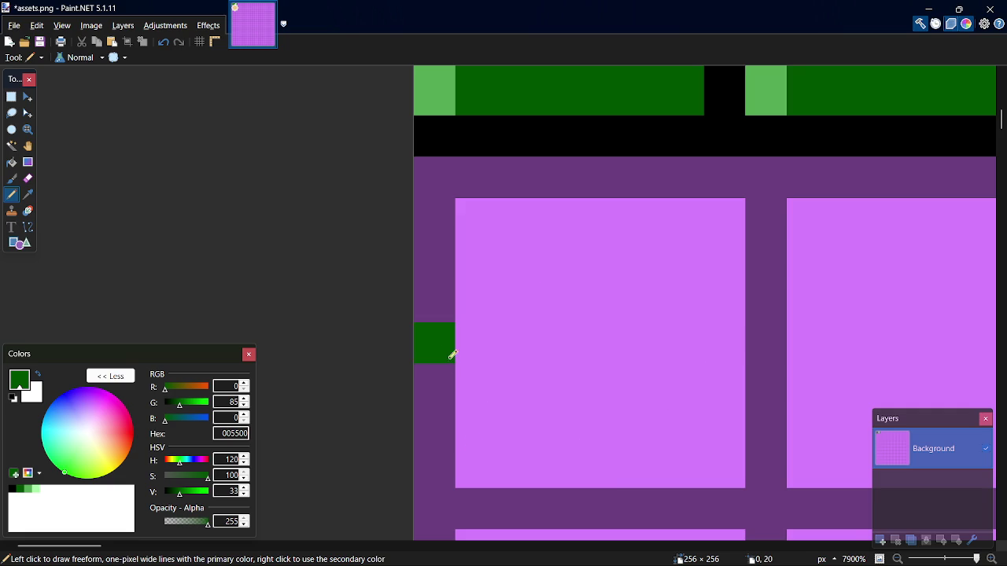
{"action": "left_click", "coordinate": [461, 368]}
{"action": "left_click", "coordinate": [529, 432]}
{"action": "left_click", "coordinate": [548, 455]}
{"action": "left_click", "coordinate": [605, 417]}
{"action": "left_click", "coordinate": [641, 386]}
{"action": "left_click", "coordinate": [647, 346]}
{"action": "key", "text": "ctrl+z"}
{"action": "left_click", "coordinate": [672, 346]}
{"action": "left_click_drag", "start_coordinate": [724, 316], "coordinate": [727, 234]}
{"action": "left_click", "coordinate": [438, 307]}
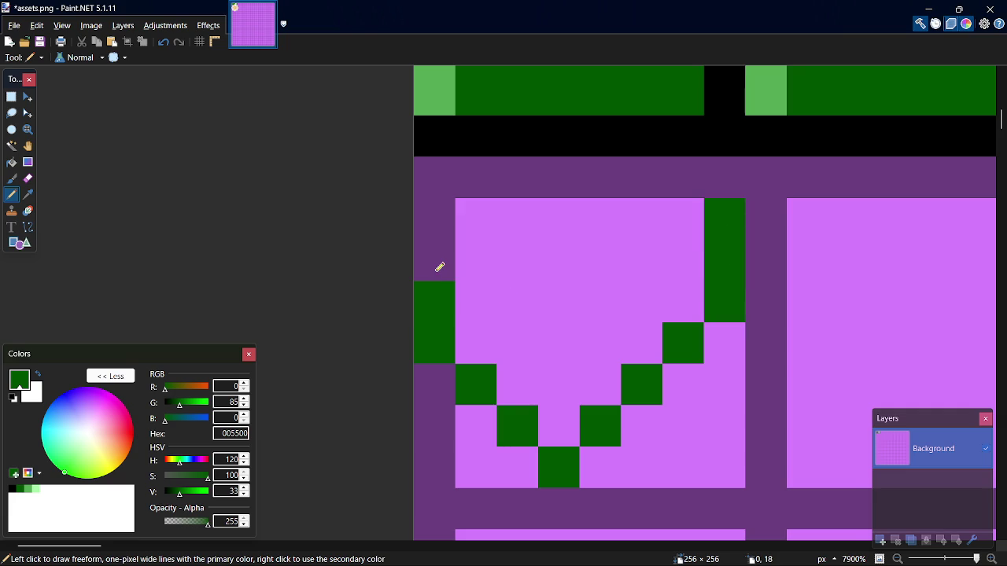
{"action": "left_click", "coordinate": [437, 265]}
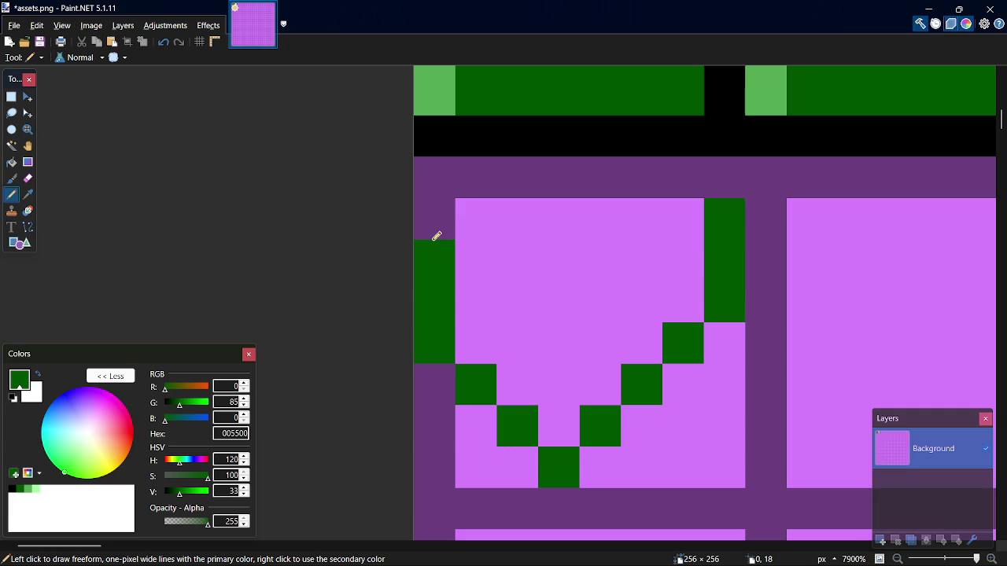
{"action": "key", "text": "ctrl+z"}
{"action": "key", "text": "ctrl+z"}
{"action": "key", "text": "ctrl+z"}
{"action": "key", "text": "ctrl+z"}
{"action": "key", "text": "ctrl+z"}
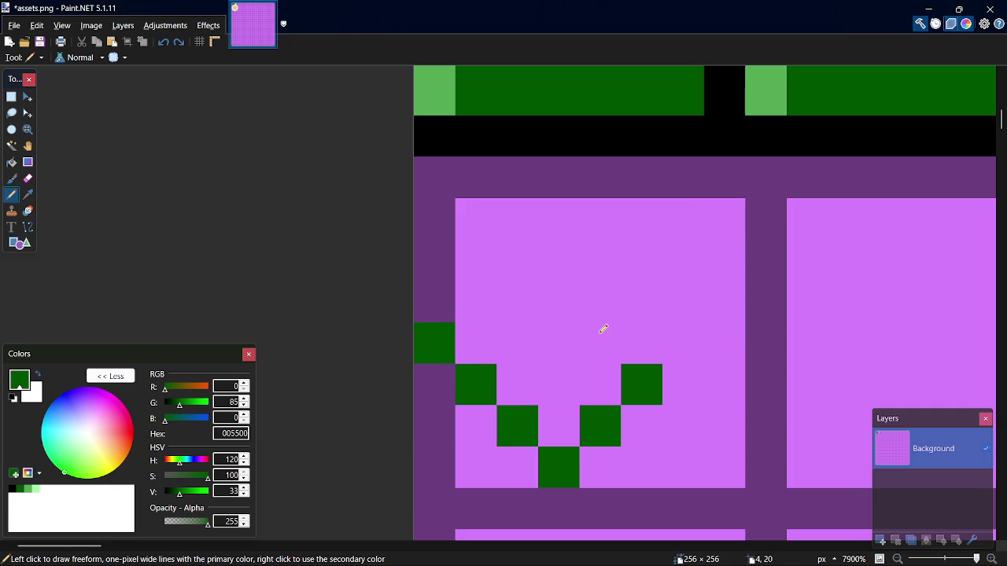
Draw the heart's left and right side columns and begin its top edge.
{"action": "left_click_drag", "start_coordinate": [681, 340], "coordinate": [683, 243]}
{"action": "left_click_drag", "start_coordinate": [422, 309], "coordinate": [430, 261]}
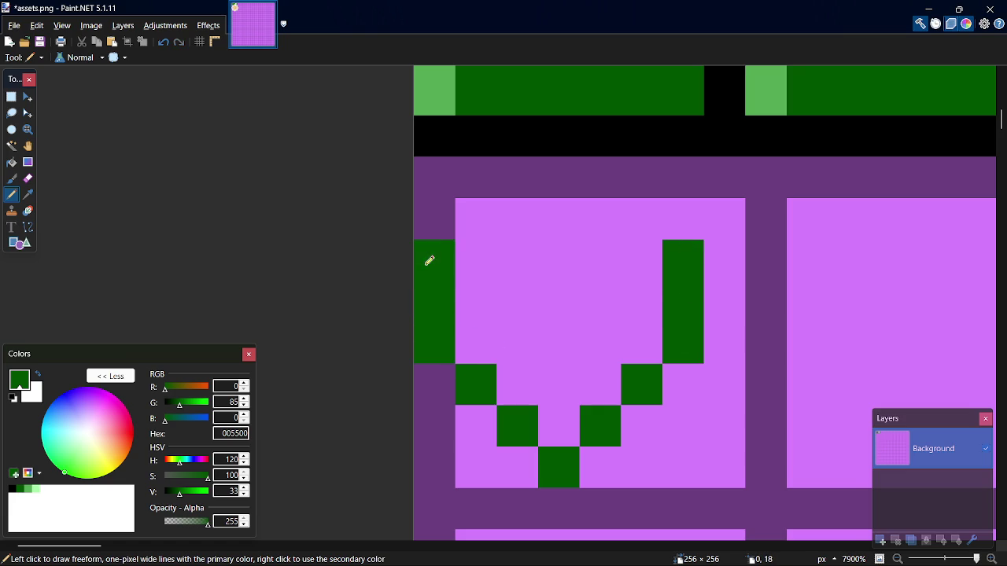
{"action": "left_click", "coordinate": [662, 213]}
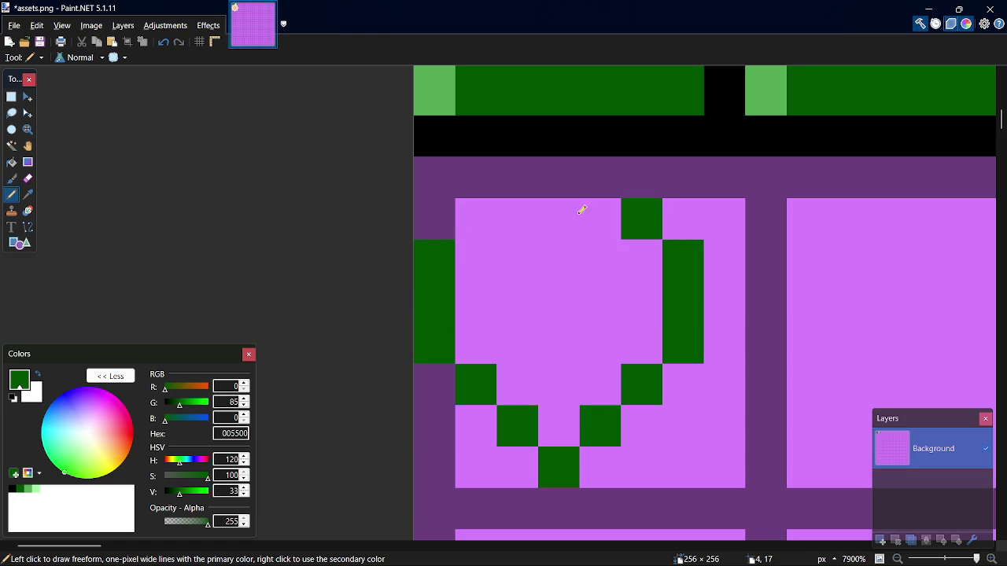
{"action": "left_click", "coordinate": [470, 218]}
{"action": "left_click", "coordinate": [520, 229]}
{"action": "left_click", "coordinate": [611, 213]}
{"action": "left_click", "coordinate": [572, 247]}
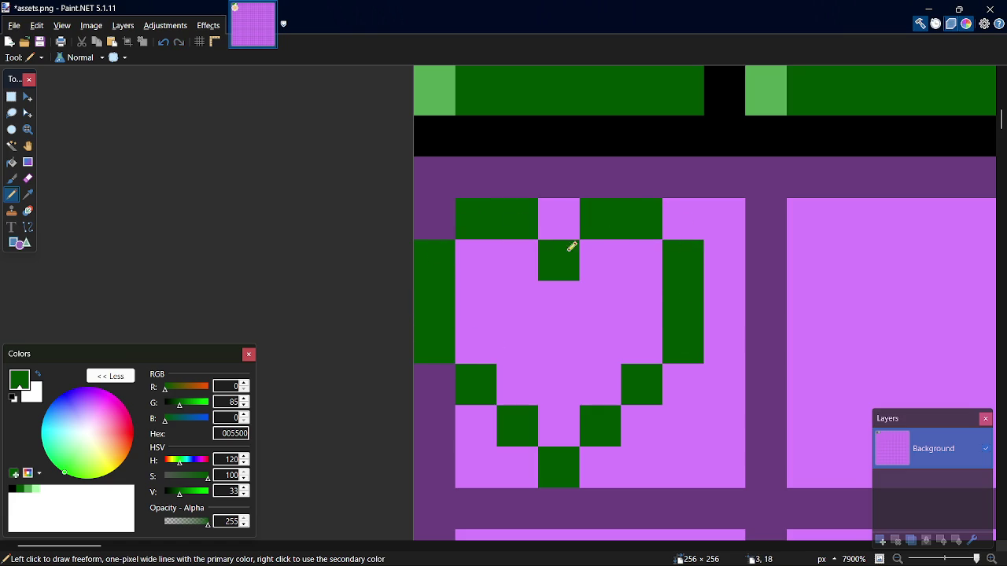
{"action": "key", "text": "ctrl+z"}
{"action": "key", "text": "ctrl+z"}
{"action": "key", "text": "ctrl+z"}
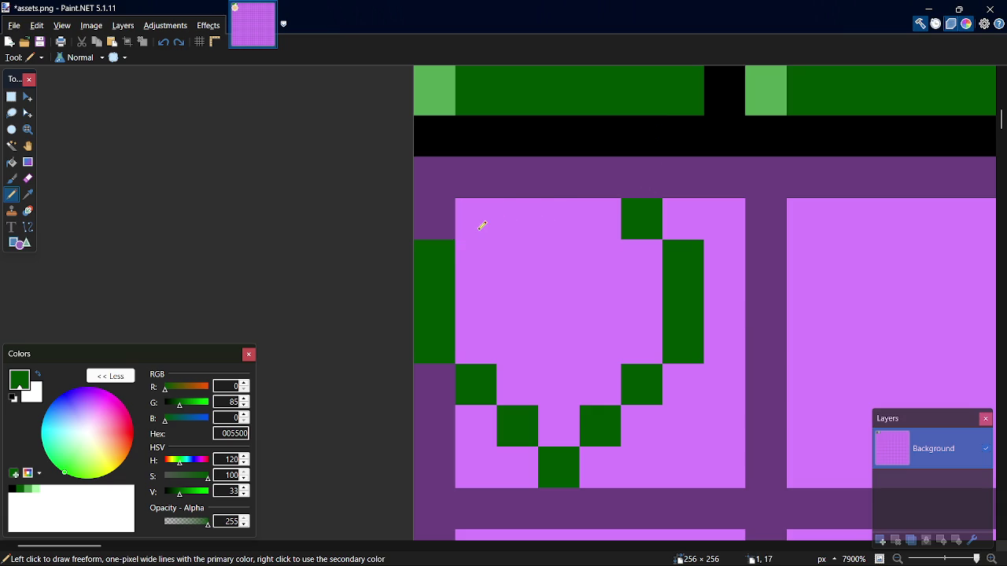
Close the heart outline's top edge with its two lobes and centre pixels.
{"action": "left_click", "coordinate": [702, 212]}
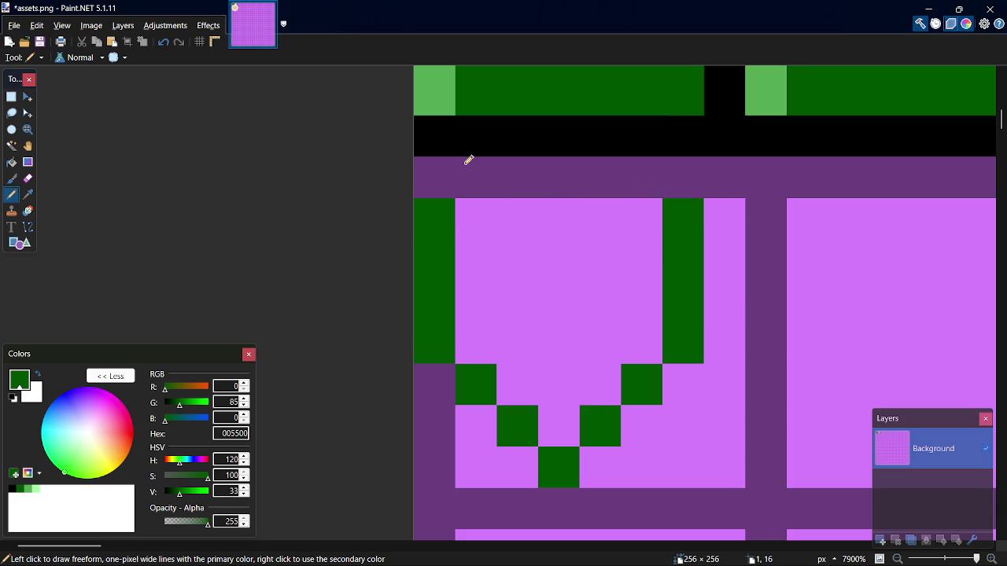
{"action": "left_click", "coordinate": [474, 178]}
{"action": "left_click", "coordinate": [516, 179]}
{"action": "left_click", "coordinate": [655, 180]}
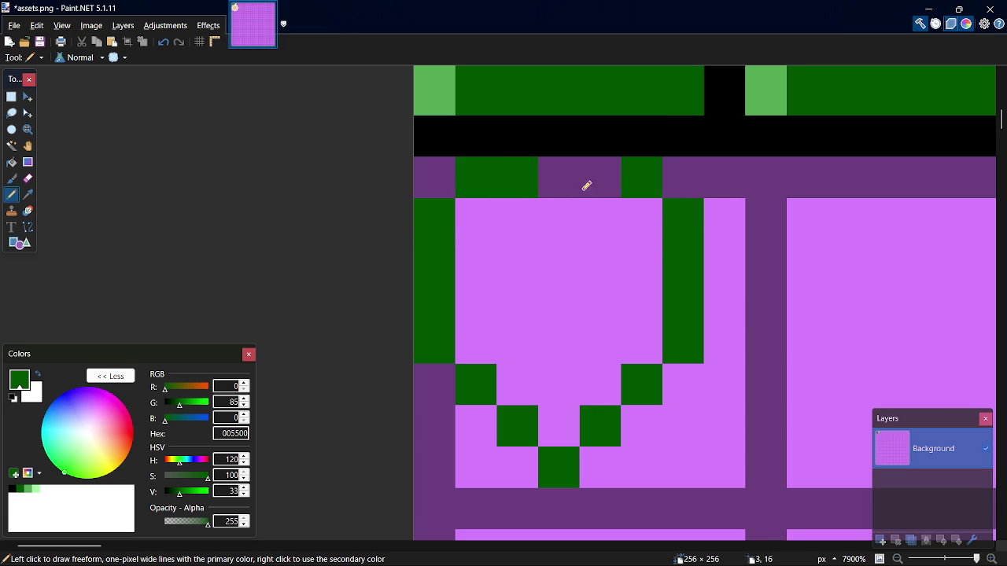
{"action": "left_click", "coordinate": [594, 185]}
{"action": "left_click", "coordinate": [572, 204]}
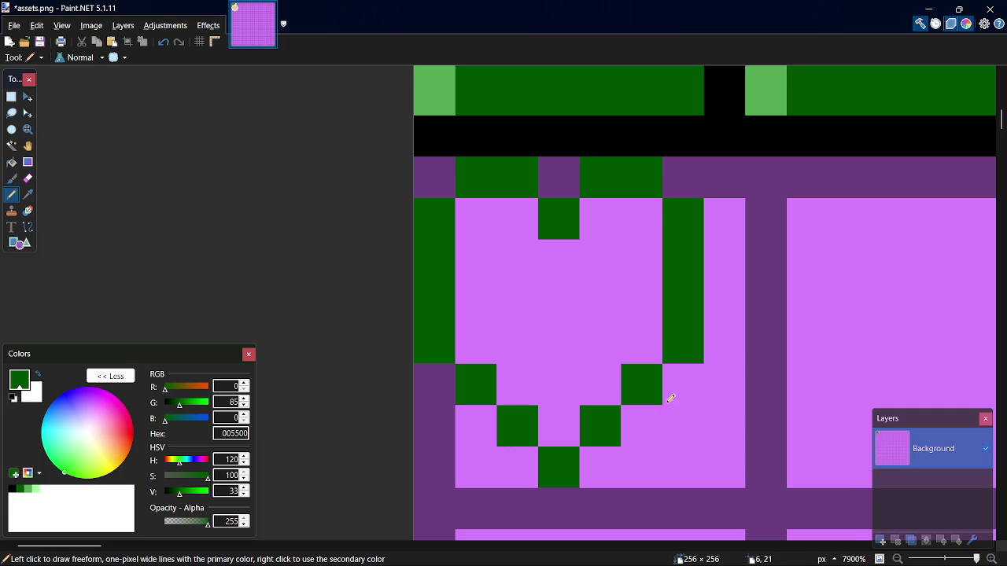
Repaint the right green column and a stray pixel pink, and the green top row back to purple.
{"action": "key", "text": "k"}
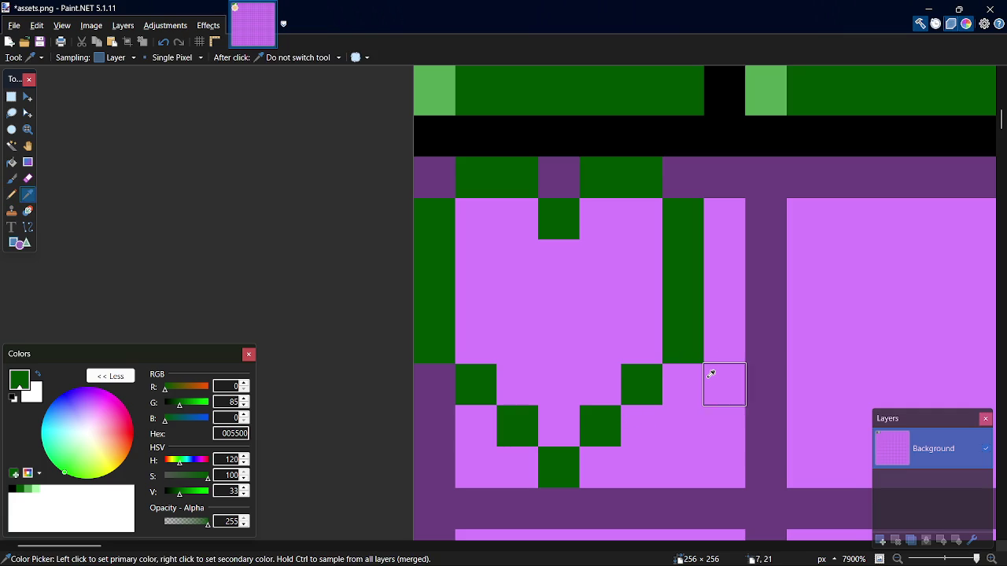
{"action": "left_click", "coordinate": [710, 371]}
{"action": "key", "text": "p"}
{"action": "left_click_drag", "start_coordinate": [710, 370], "coordinate": [693, 226]}
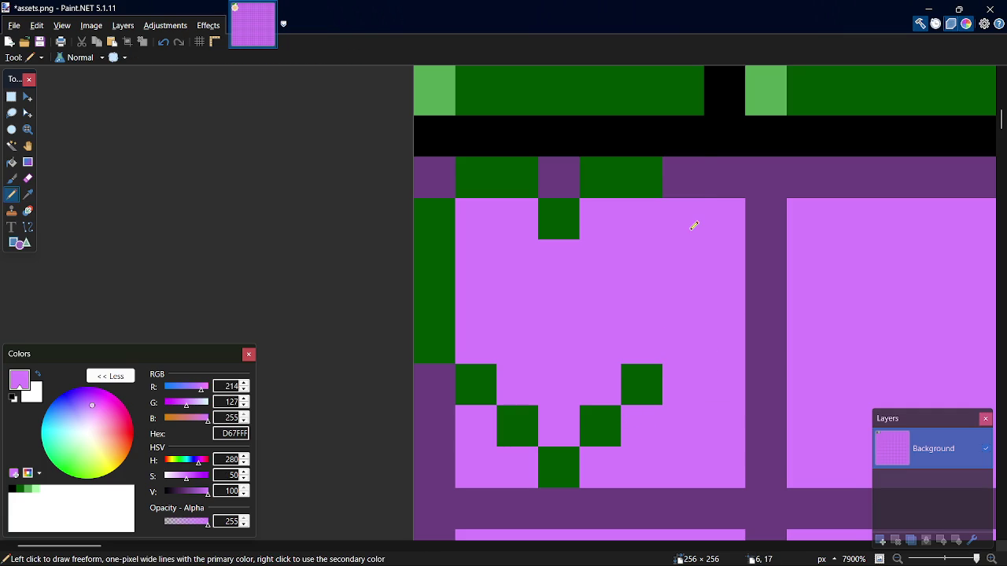
{"action": "key", "text": "k"}
{"action": "left_click", "coordinate": [694, 179]}
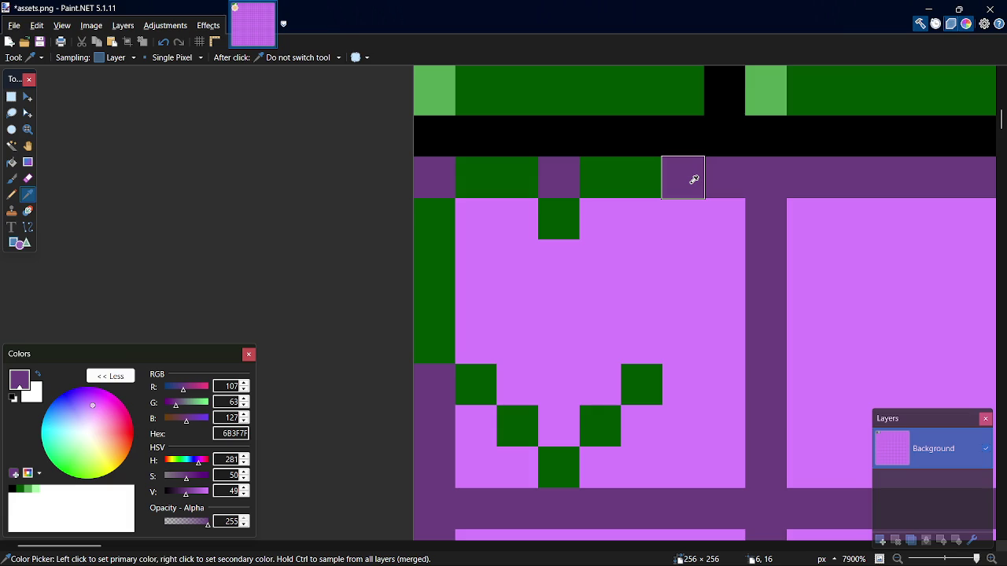
{"action": "key", "text": "p"}
{"action": "left_click_drag", "start_coordinate": [694, 180], "coordinate": [500, 177]}
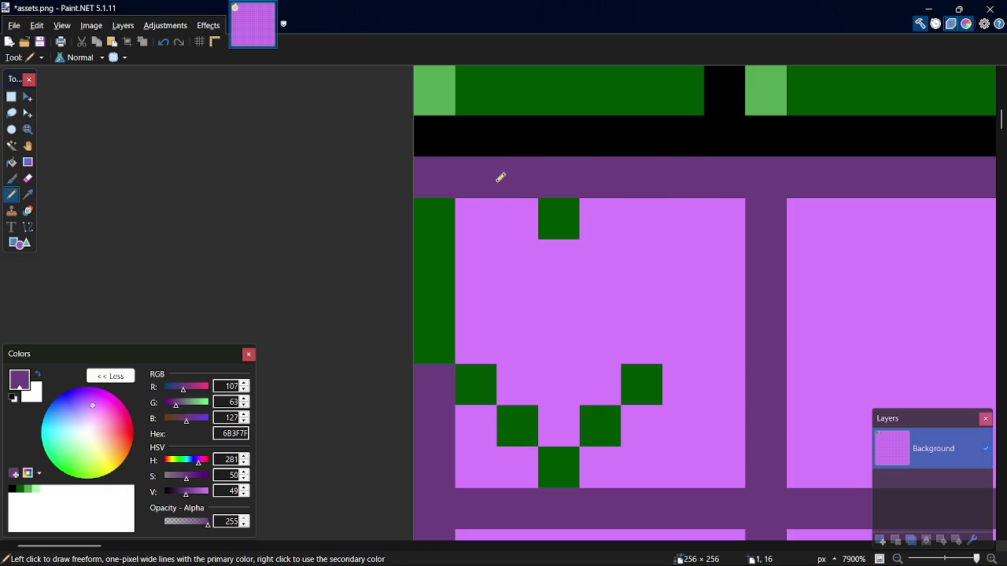
{"action": "key", "text": "k"}
{"action": "left_click", "coordinate": [663, 281]}
{"action": "key", "text": "p"}
{"action": "left_click", "coordinate": [564, 214]}
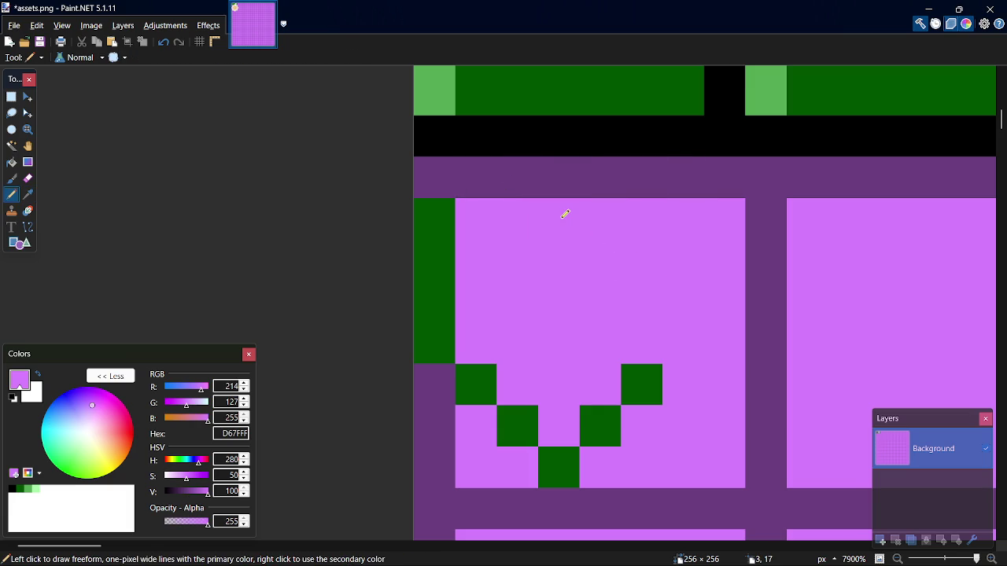
Redraw a dark green diagonal up the heart's right side.
{"action": "key", "text": "k"}
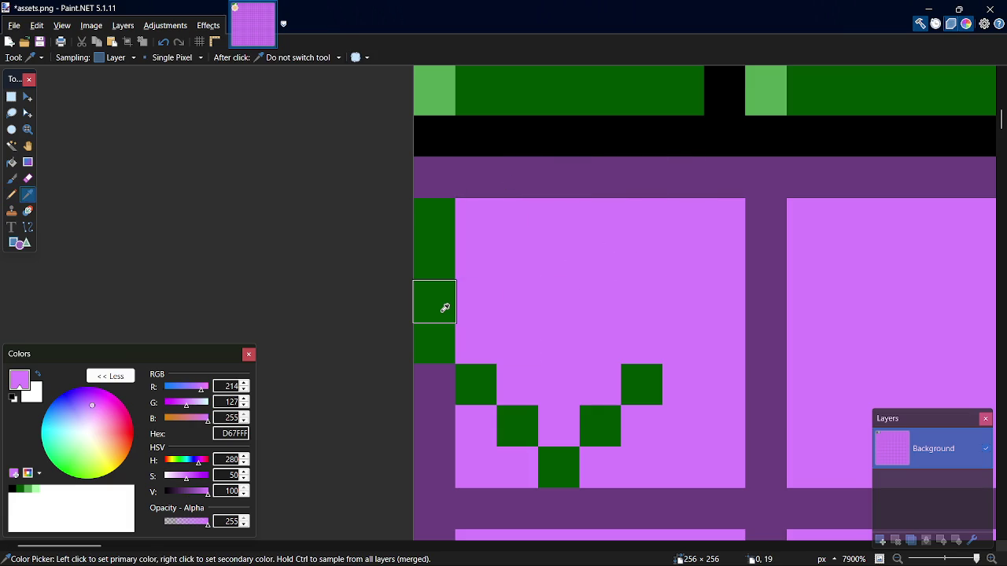
{"action": "left_click", "coordinate": [443, 307]}
{"action": "key", "text": "p"}
{"action": "left_click", "coordinate": [686, 335]}
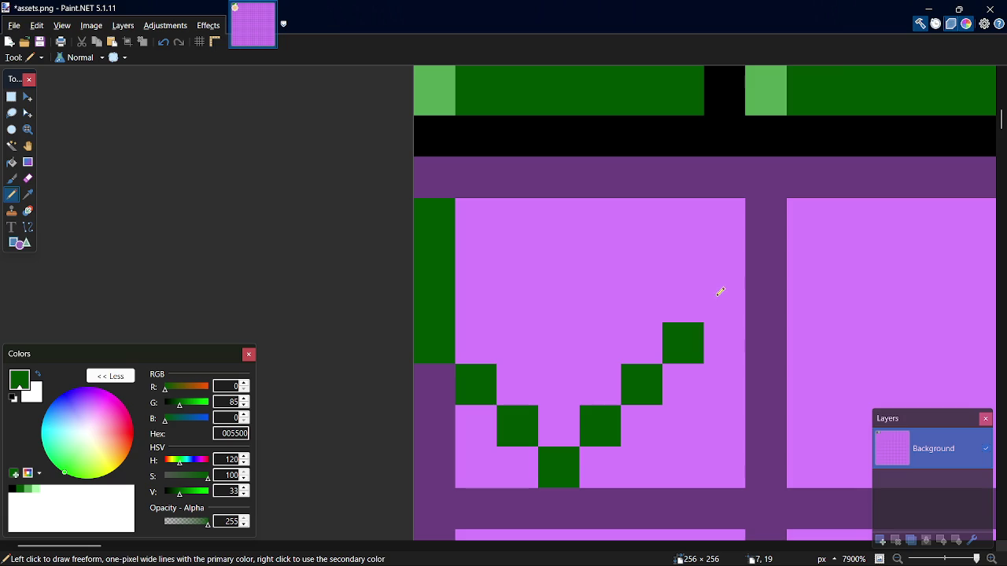
{"action": "left_click_drag", "start_coordinate": [719, 291], "coordinate": [729, 275]}
{"action": "left_click", "coordinate": [719, 236]}
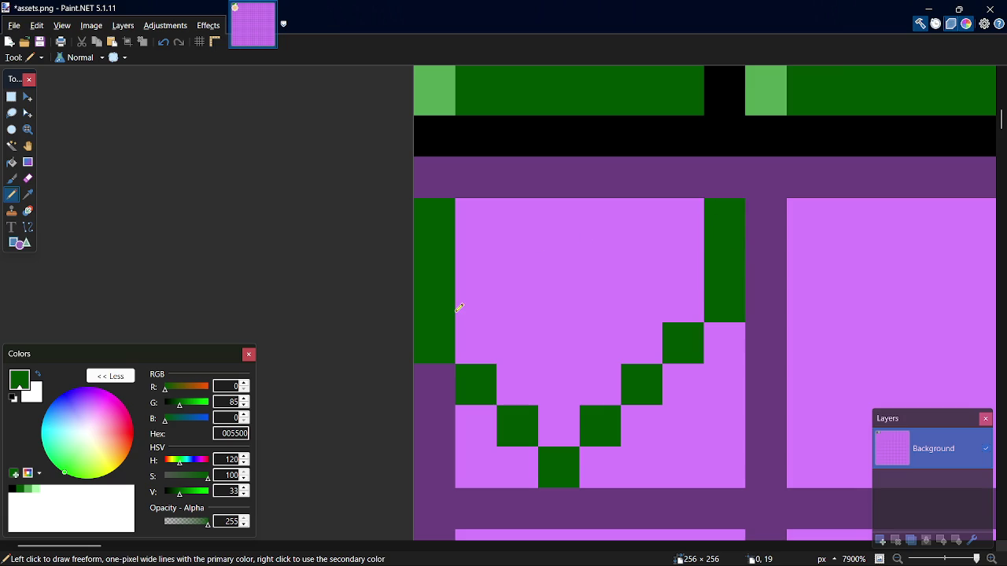
Repaint the left green column pink and the left edge strip dark purple.
{"action": "key", "text": "k"}
{"action": "left_click", "coordinate": [497, 294]}
{"action": "key", "text": "p"}
{"action": "left_click_drag", "start_coordinate": [446, 301], "coordinate": [445, 232]}
{"action": "key", "text": "k"}
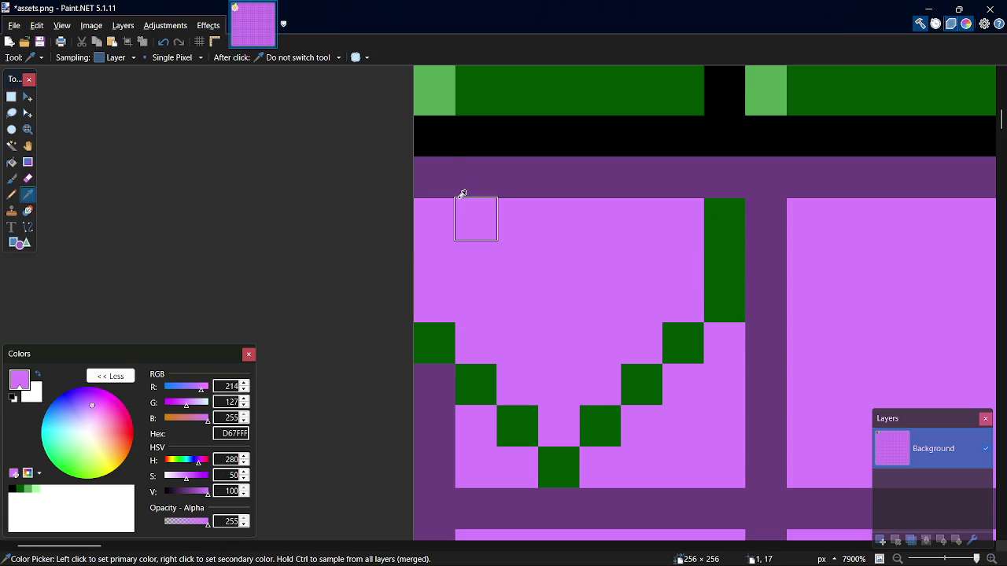
{"action": "left_click", "coordinate": [461, 180]}
{"action": "key", "text": "p"}
{"action": "left_click", "coordinate": [429, 284]}
{"action": "left_click_drag", "start_coordinate": [430, 284], "coordinate": [431, 222]}
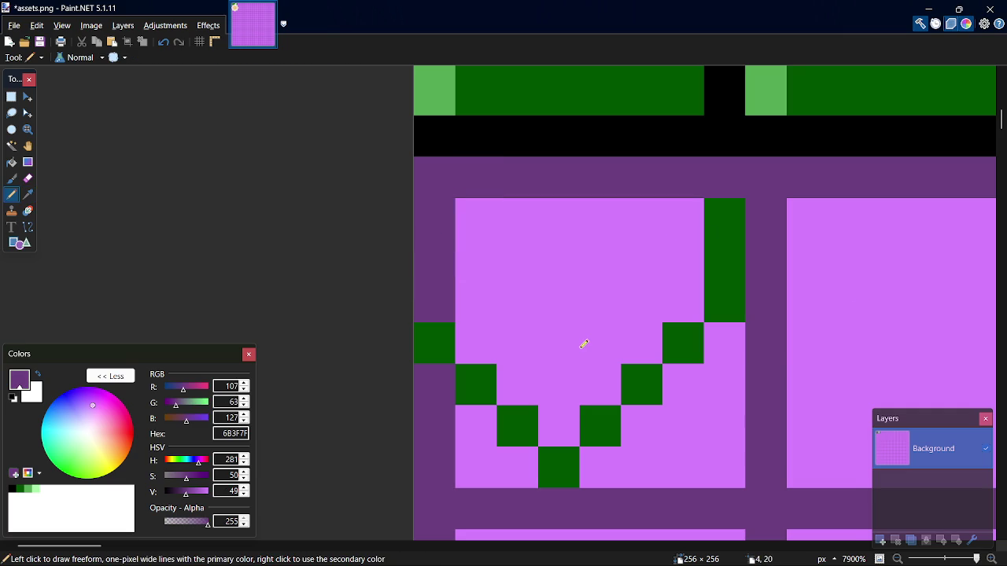
Paint the lower-left edge pixel purple and clear the right-side green pixels back to pink.
{"action": "key", "text": "k"}
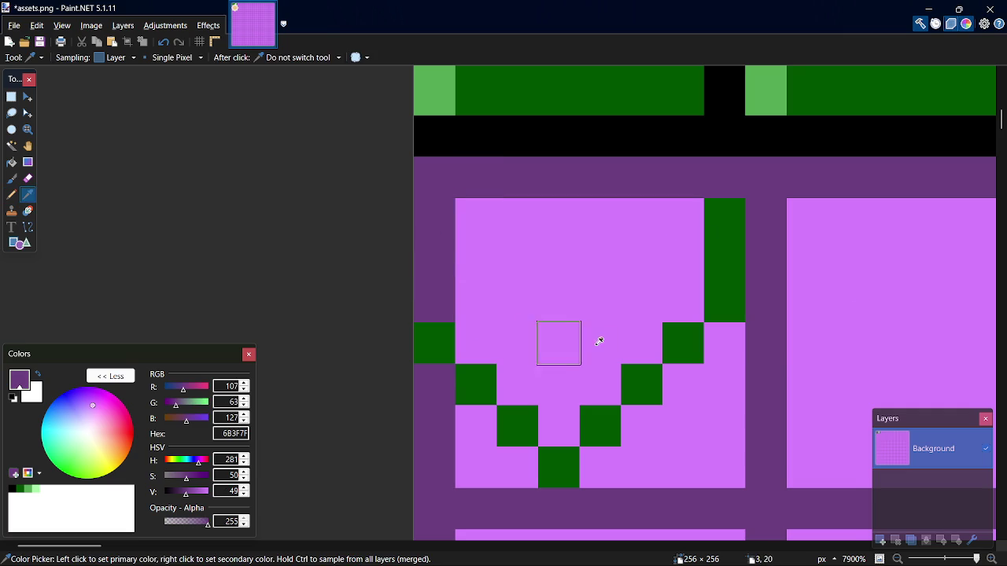
{"action": "left_click", "coordinate": [446, 329]}
{"action": "left_click", "coordinate": [561, 329]}
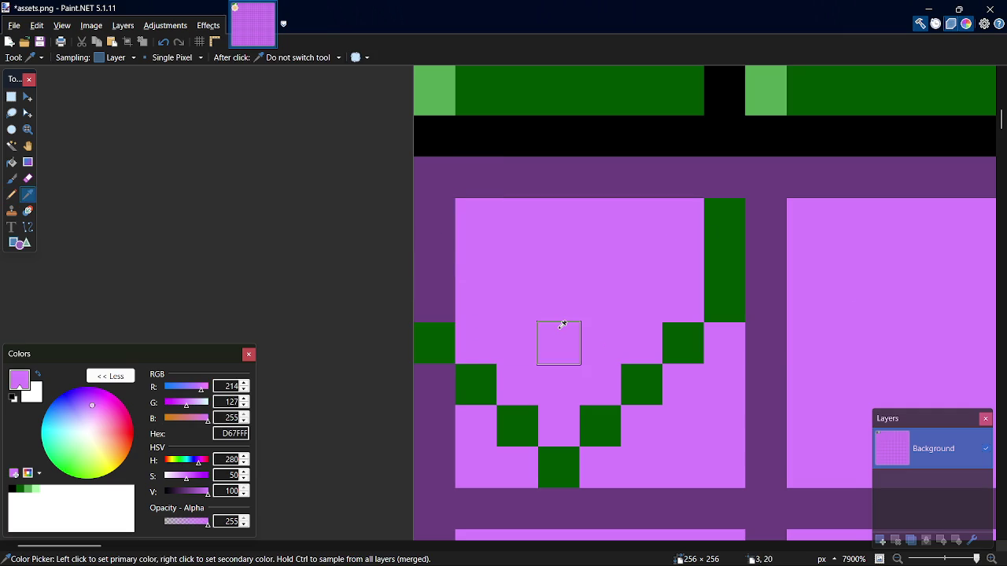
{"action": "left_click", "coordinate": [420, 292]}
{"action": "key", "text": "p"}
{"action": "left_click", "coordinate": [433, 341]}
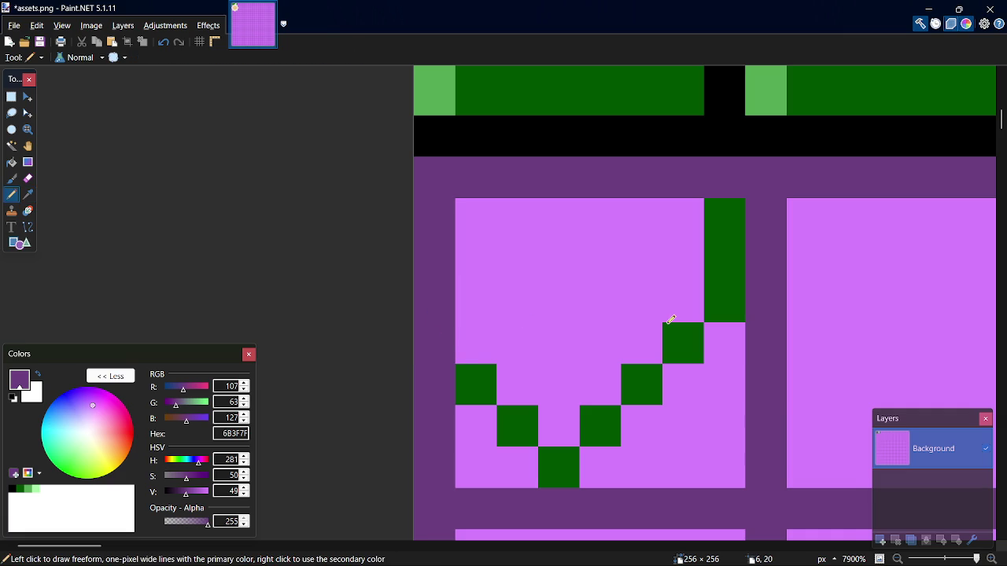
{"action": "key", "text": "k"}
{"action": "left_click", "coordinate": [742, 329]}
{"action": "key", "text": "p"}
{"action": "left_click_drag", "start_coordinate": [727, 268], "coordinate": [728, 287]}
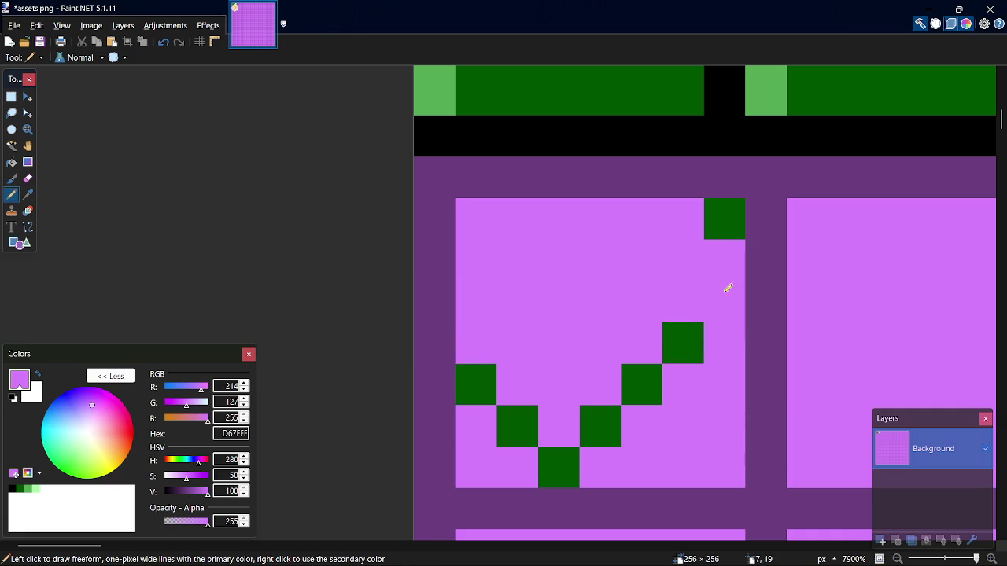
{"action": "left_click", "coordinate": [729, 226]}
{"action": "left_click", "coordinate": [690, 328]}
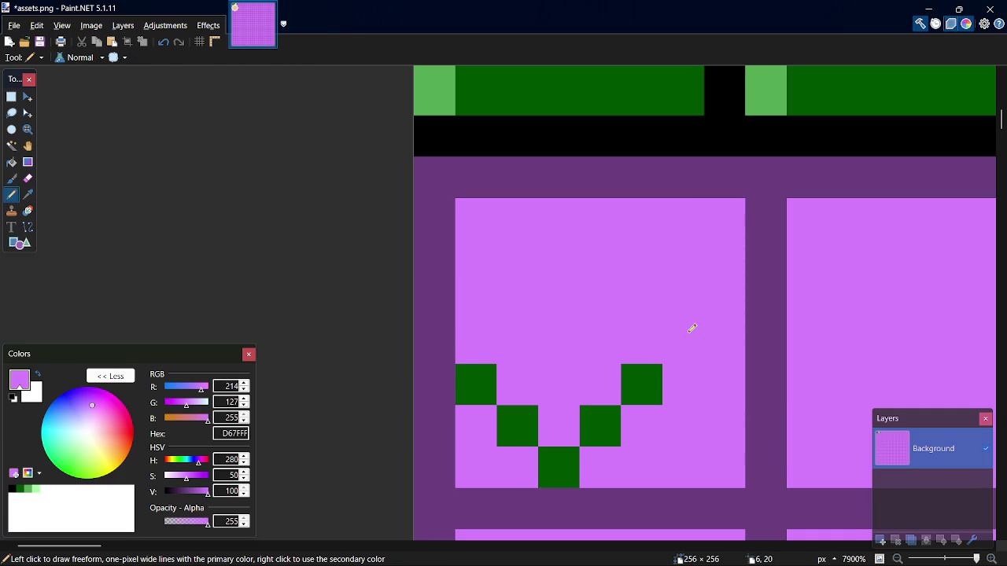
Add dark green outline pixels along the heart's right arm and left edge.
{"action": "key", "text": "k"}
{"action": "left_click", "coordinate": [647, 369]}
{"action": "key", "text": "p"}
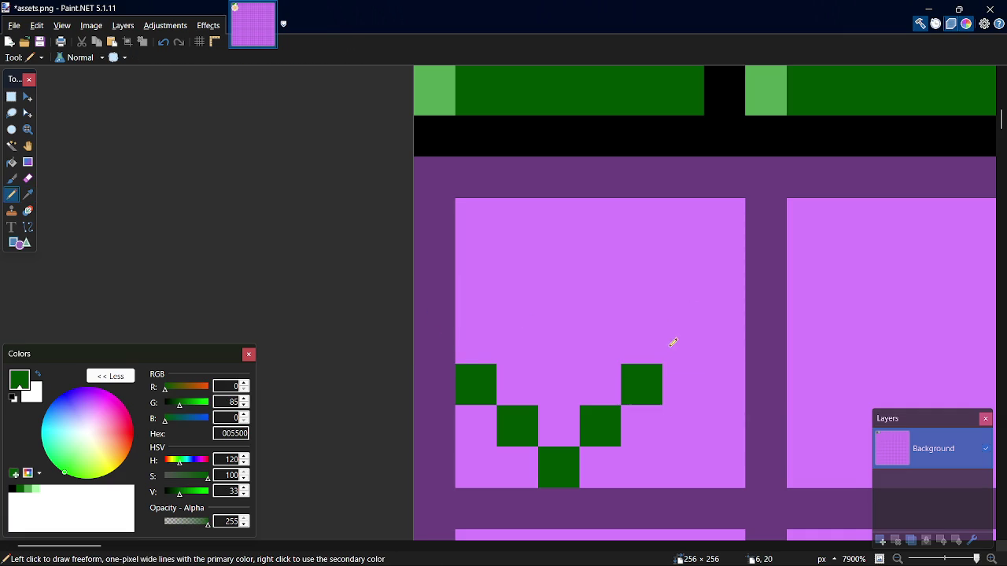
{"action": "left_click", "coordinate": [667, 339]}
{"action": "left_click", "coordinate": [678, 309]}
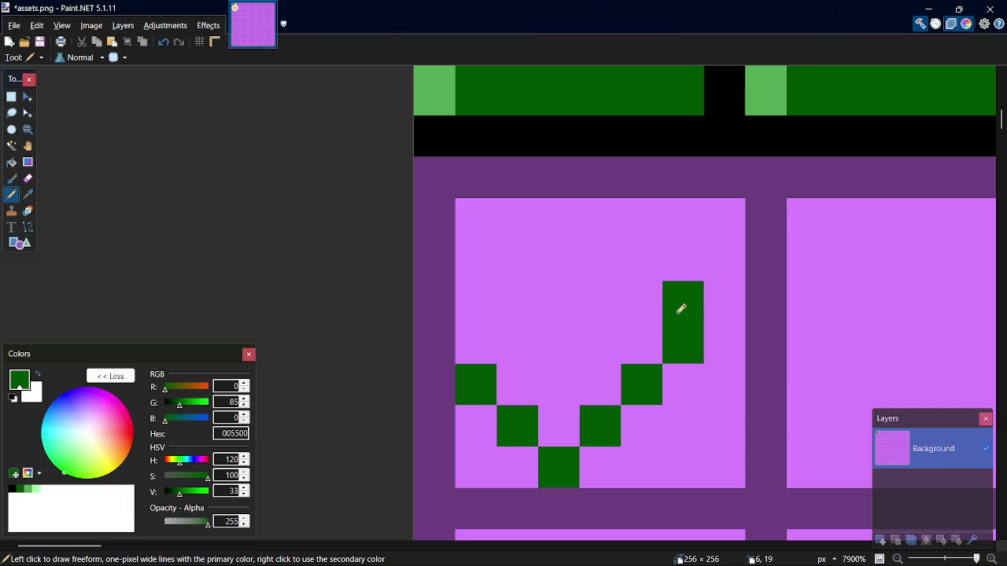
{"action": "left_click", "coordinate": [449, 343]}
{"action": "left_click", "coordinate": [443, 315]}
{"action": "left_click", "coordinate": [721, 268]}
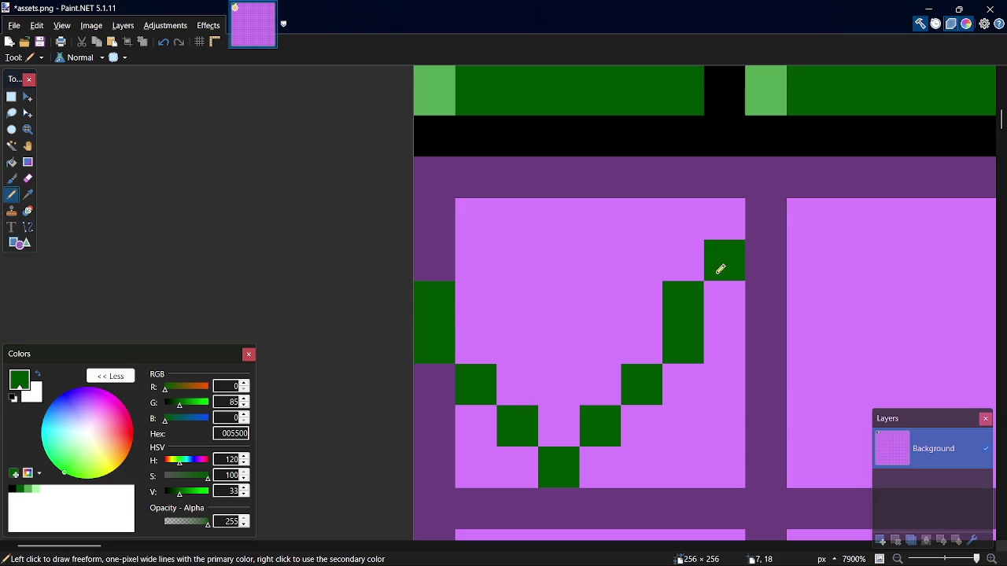
{"action": "left_click", "coordinate": [722, 226]}
{"action": "key", "text": "ctrl+z"}
{"action": "key", "text": "ctrl+z"}
{"action": "left_click", "coordinate": [699, 250]}
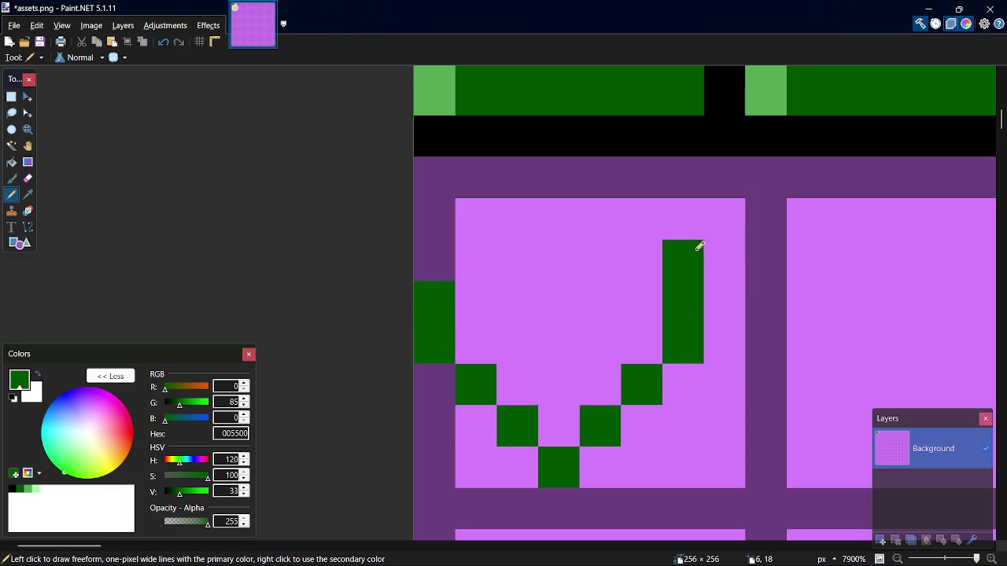
Complete the heart's top with two green lobes and a centre notch, then pick light green 55AA55.
{"action": "left_click", "coordinate": [446, 257]}
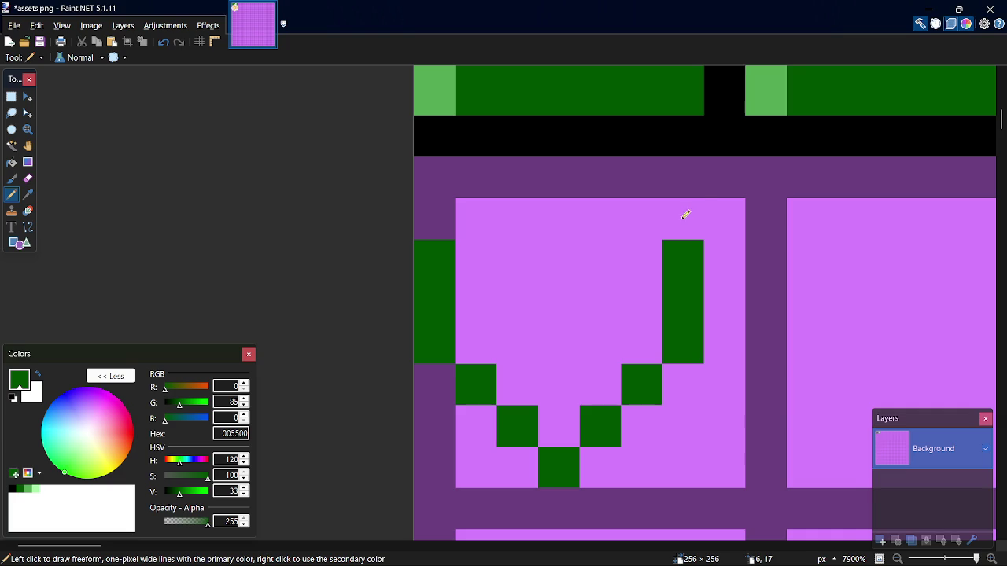
{"action": "left_click", "coordinate": [685, 218]}
{"action": "left_click", "coordinate": [435, 208]}
{"action": "left_click", "coordinate": [482, 187]}
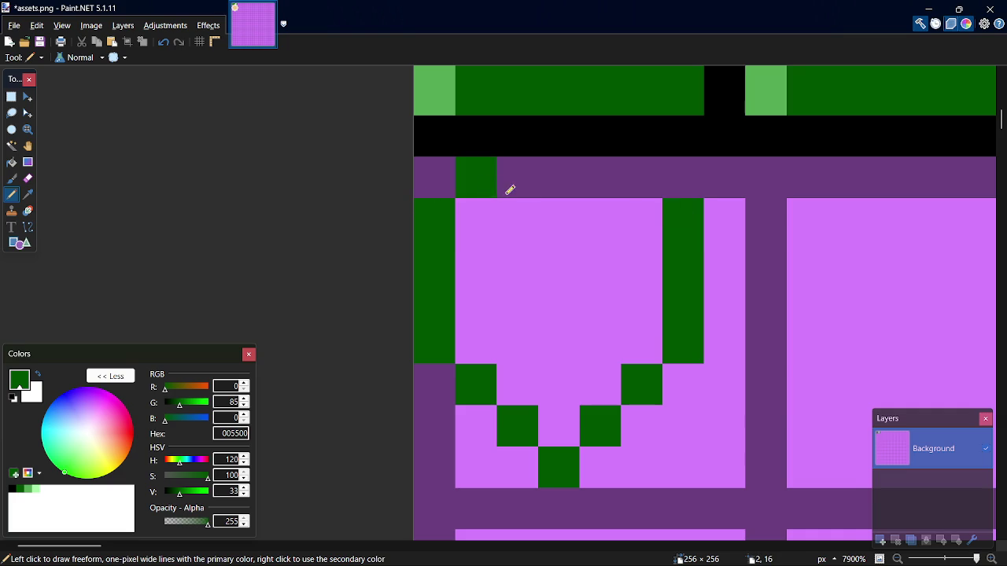
{"action": "left_click", "coordinate": [510, 189]}
{"action": "left_click", "coordinate": [642, 178]}
{"action": "left_click", "coordinate": [603, 178]}
{"action": "left_click", "coordinate": [559, 219]}
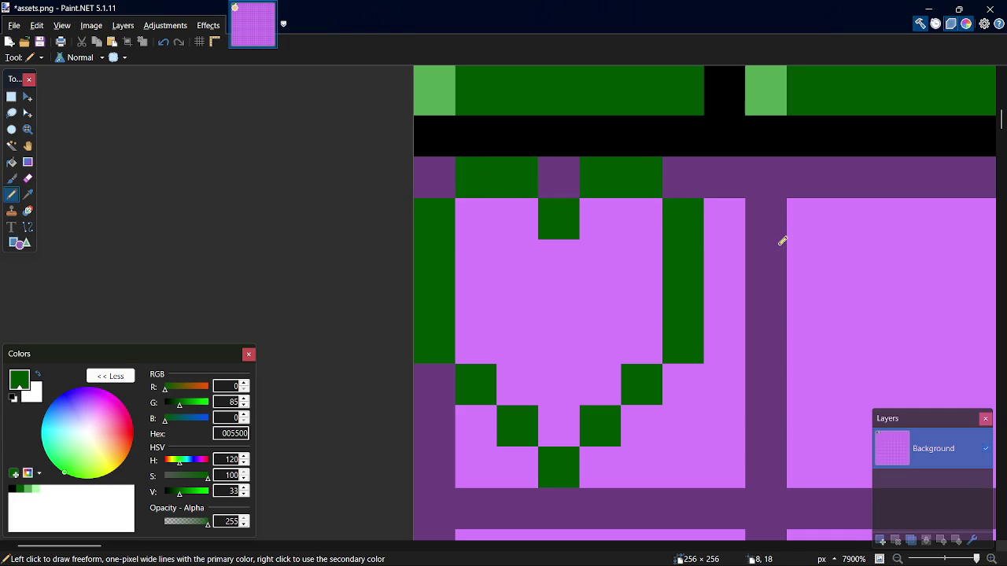
{"action": "left_click", "coordinate": [604, 466]}
{"action": "left_click", "coordinate": [628, 425]}
{"action": "key", "text": "ctrl+z"}
{"action": "key", "text": "ctrl+z"}
{"action": "left_click", "coordinate": [35, 489]}
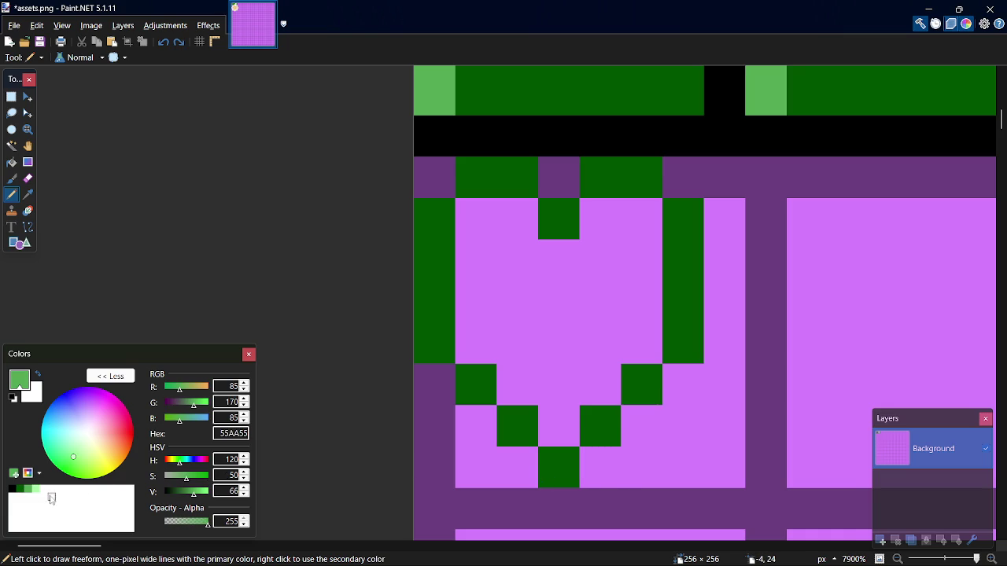
Fill the heart's interior light green and paint a black shadow along its right side.
{"action": "key", "text": "f"}
{"action": "left_click", "coordinate": [572, 316]}
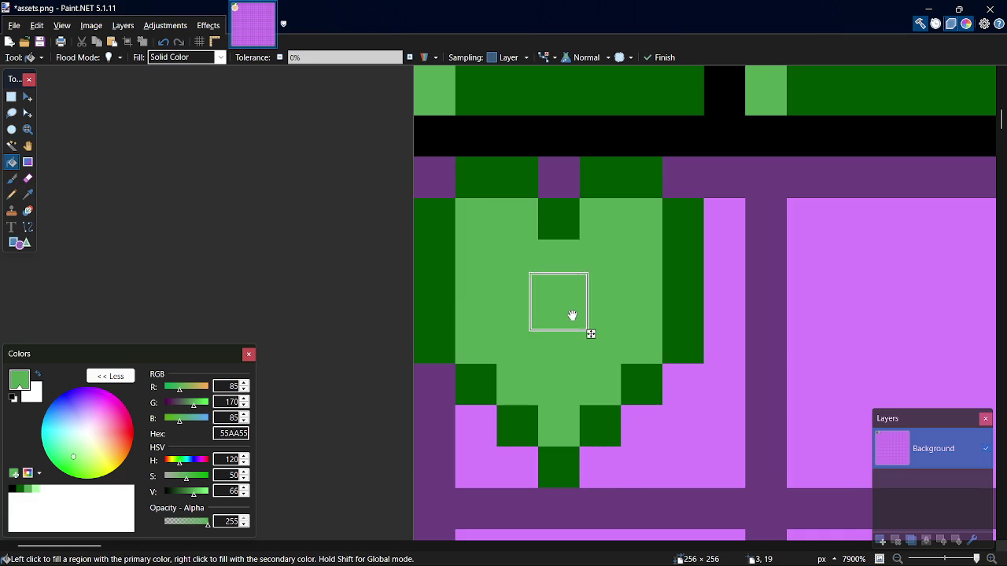
{"action": "key", "text": "p"}
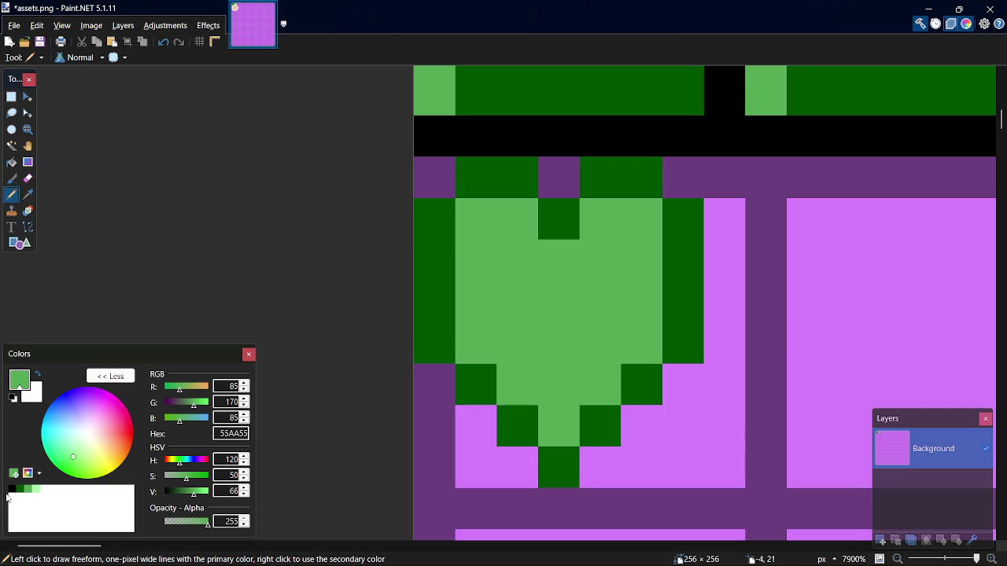
{"action": "left_click", "coordinate": [12, 489]}
{"action": "left_click", "coordinate": [600, 468]}
{"action": "left_click", "coordinate": [641, 425]}
{"action": "left_click", "coordinate": [684, 384]}
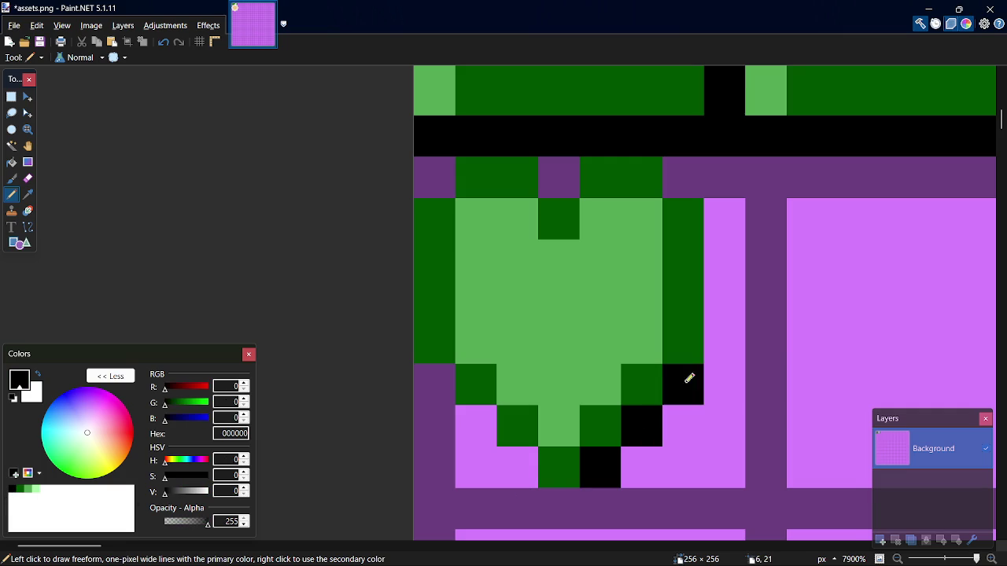
{"action": "left_click_drag", "start_coordinate": [734, 329], "coordinate": [736, 211]}
{"action": "left_click", "coordinate": [732, 193]}
{"action": "key", "text": "ctrl+z"}
{"action": "left_click", "coordinate": [694, 183]}
Add a pale green AAFFAA highlight at the heart's top-left and save assets.png.
{"action": "key", "text": "k"}
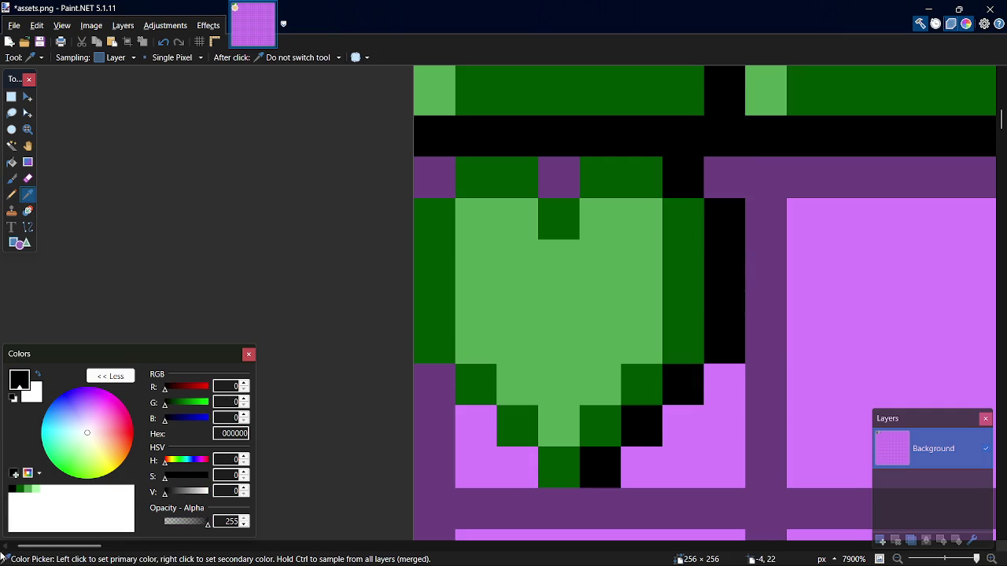
{"action": "left_click", "coordinate": [22, 489]}
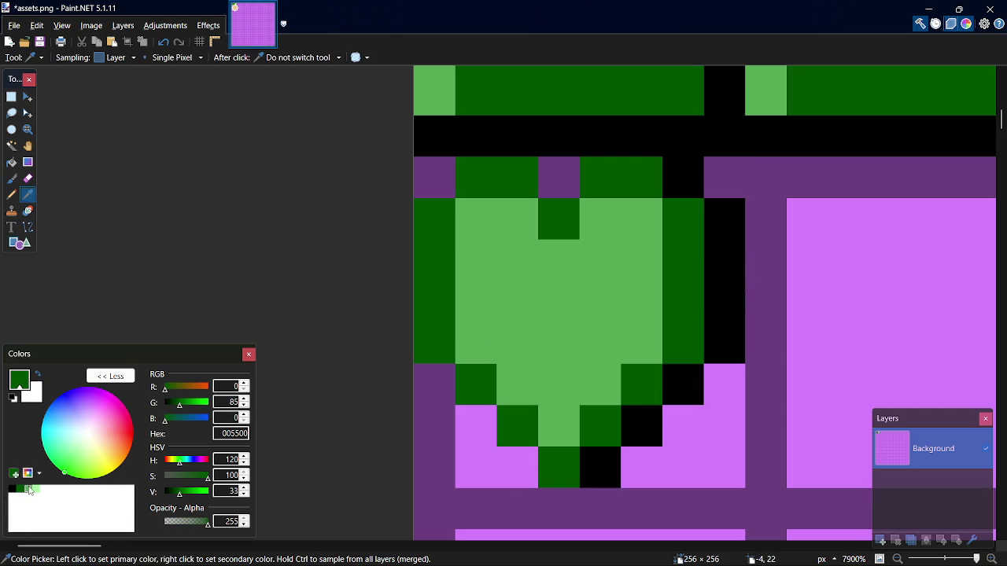
{"action": "left_click", "coordinate": [29, 489]}
{"action": "key", "text": "p"}
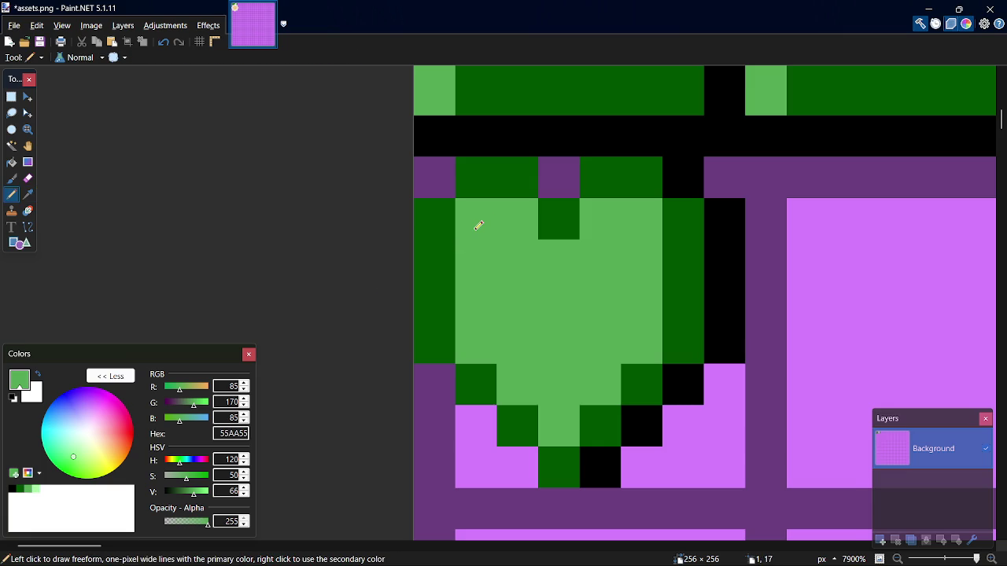
{"action": "left_click", "coordinate": [36, 489]}
{"action": "left_click", "coordinate": [475, 218]}
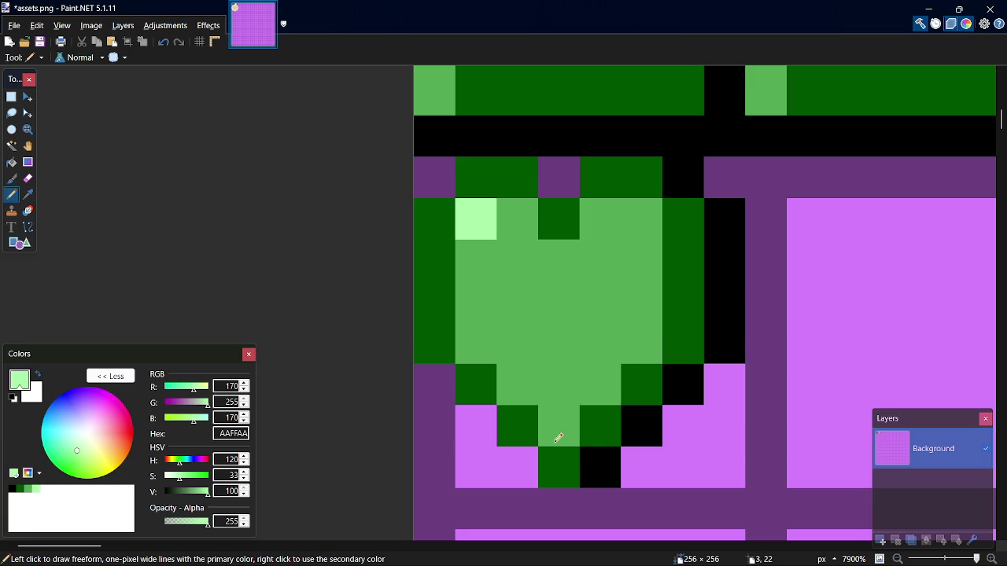
{"action": "key", "text": "ctrl+s"}
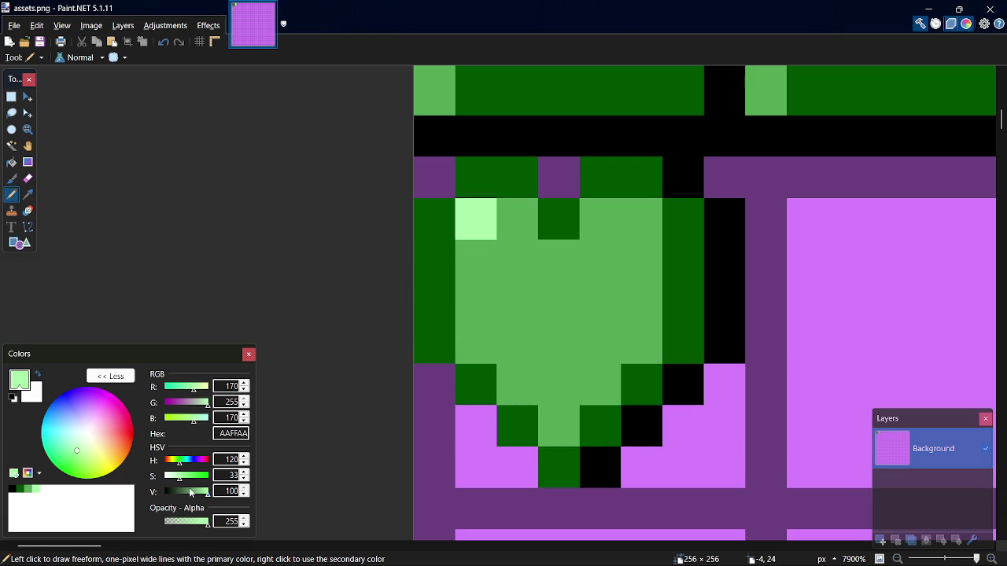
Switch the drawing colour to dark green 005500, undoing stray test pixels on the leaf.
{"action": "left_click", "coordinate": [564, 276]}
{"action": "key", "text": "ctrl+z"}
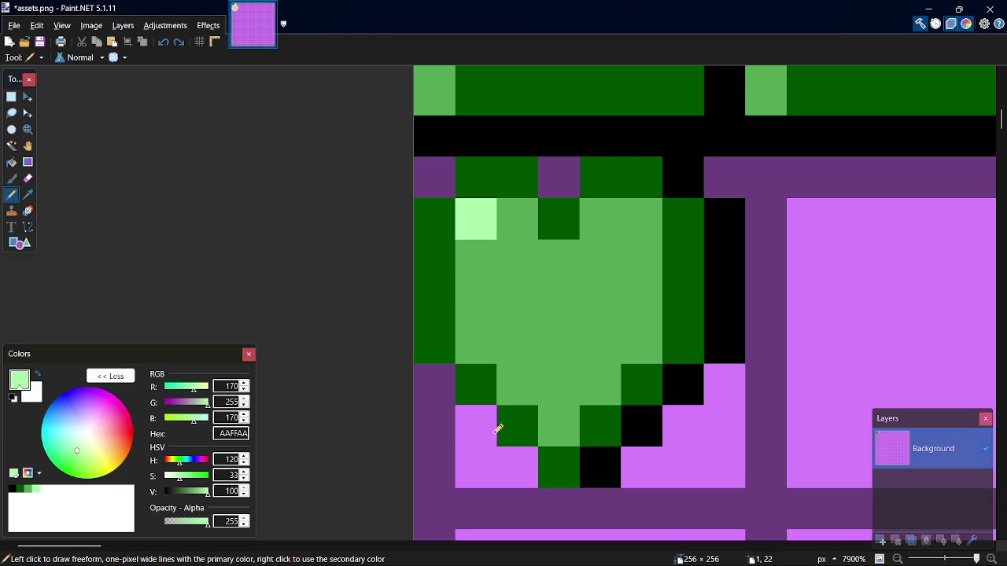
{"action": "left_click", "coordinate": [26, 490]}
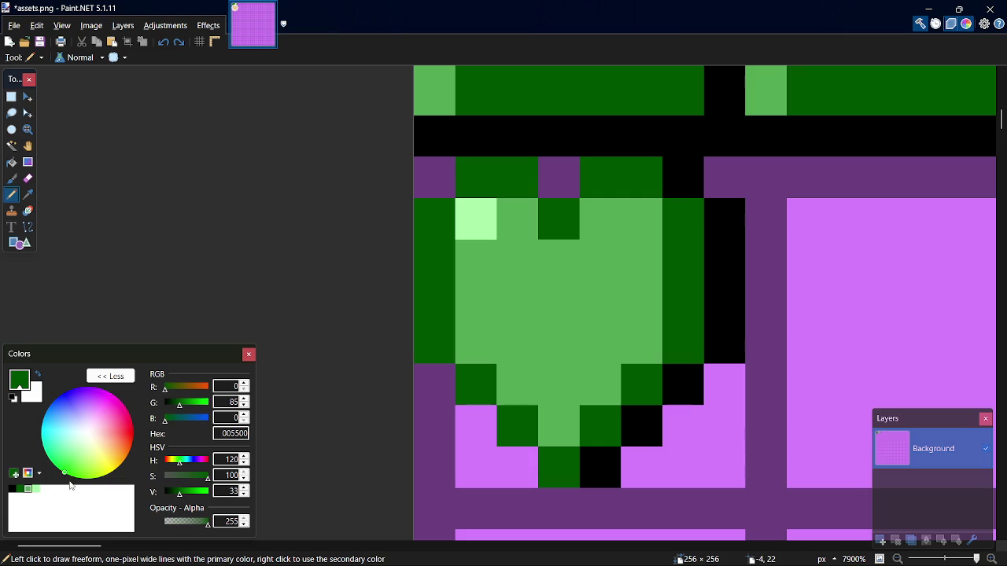
{"action": "left_click", "coordinate": [560, 408]}
{"action": "left_click", "coordinate": [601, 382]}
{"action": "left_click", "coordinate": [645, 342]}
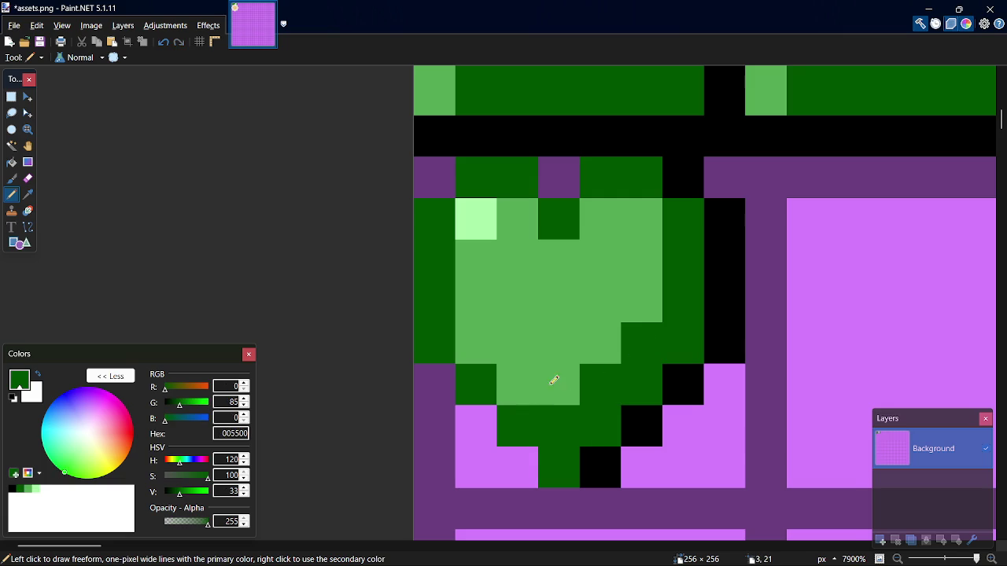
{"action": "key", "text": "ctrl+z"}
{"action": "key", "text": "ctrl+z"}
{"action": "key", "text": "ctrl+z"}
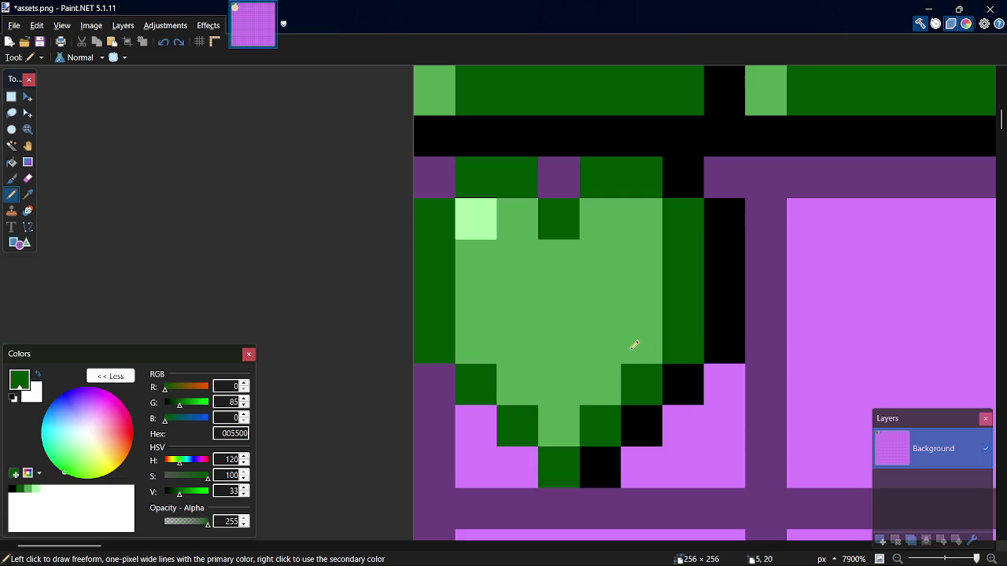
Paint a diagonal dark green stripe across the lower part of the leaf.
{"action": "left_click", "coordinate": [619, 342]}
{"action": "left_click", "coordinate": [578, 378]}
{"action": "left_click", "coordinate": [636, 301]}
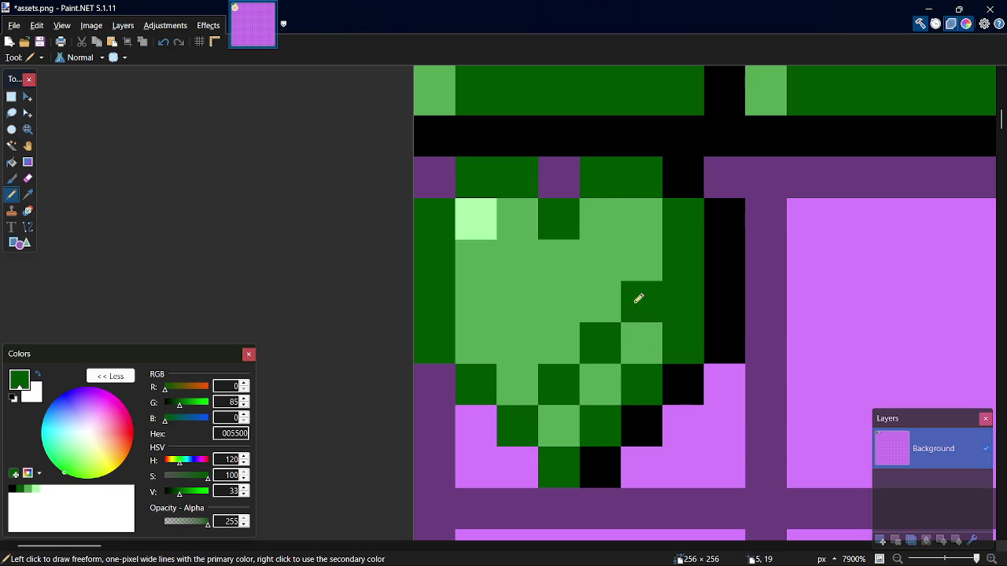
{"action": "left_click", "coordinate": [579, 434]}
{"action": "left_click", "coordinate": [601, 376]}
{"action": "left_click", "coordinate": [627, 325]}
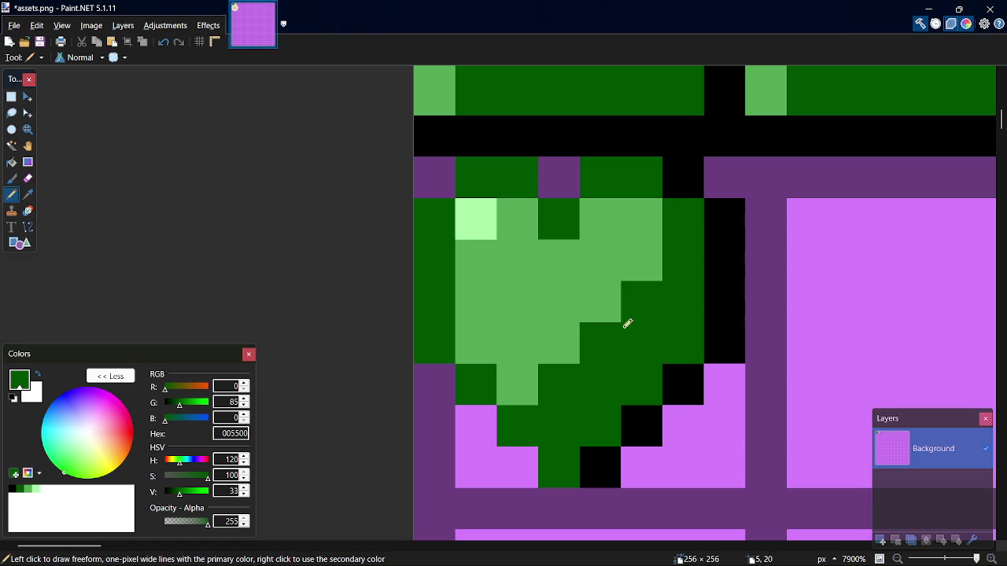
Add a second diagonal dark green stripe up to the leaf top and save assets.png.
{"action": "left_click", "coordinate": [591, 311]}
{"action": "key", "text": "ctrl+z"}
{"action": "left_click", "coordinate": [551, 314]}
{"action": "left_click", "coordinate": [519, 343]}
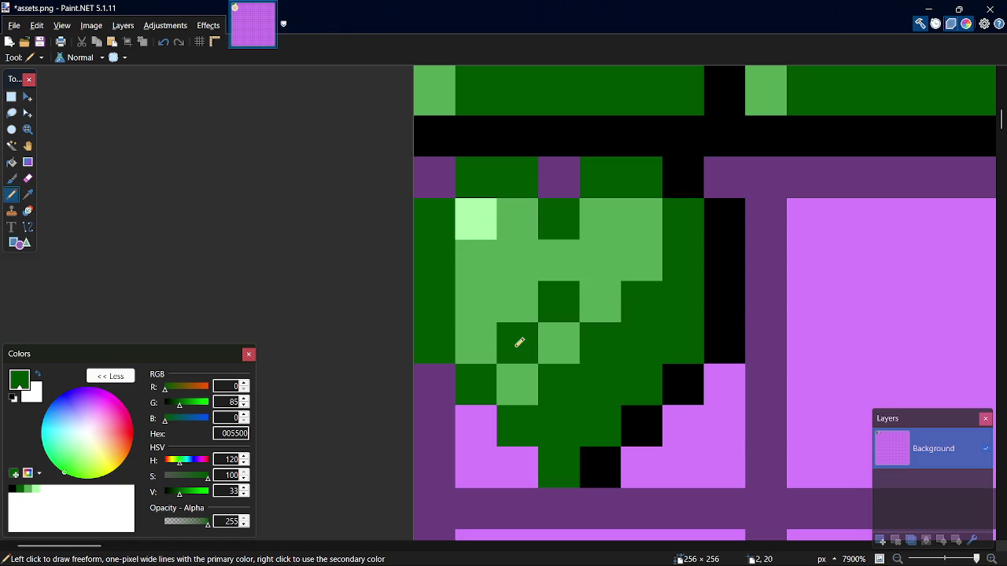
{"action": "left_click", "coordinate": [600, 260]}
{"action": "left_click", "coordinate": [652, 222]}
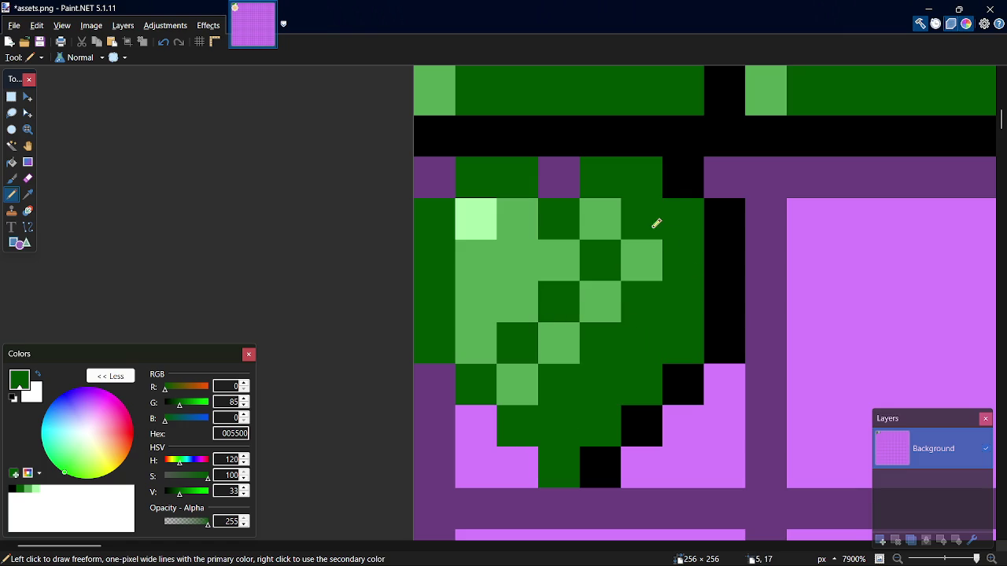
{"action": "key", "text": "ctrl+s"}
{"action": "scroll", "coordinate": [692, 385], "scroll_direction": "down", "scroll_amount": 4}
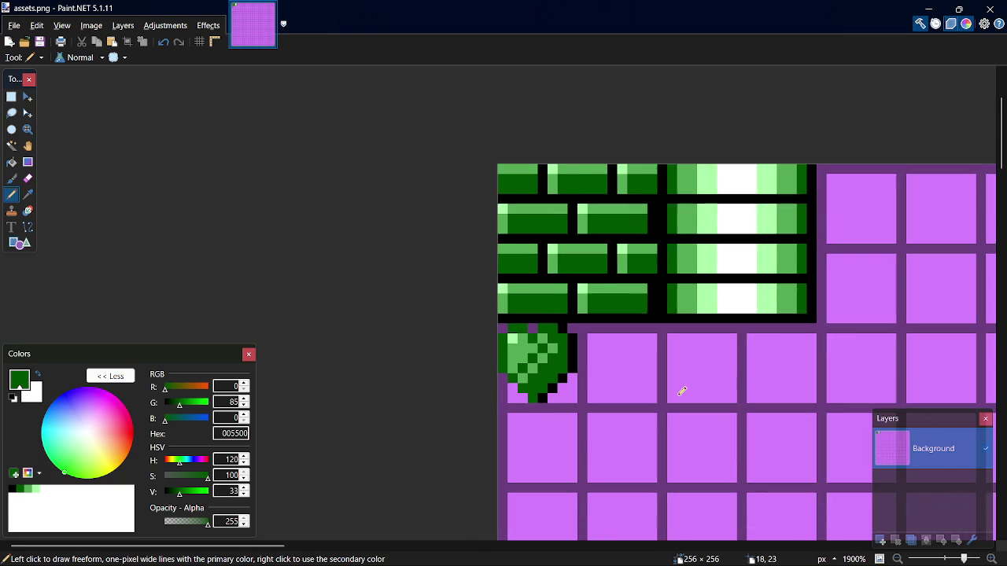
Pencil a light green AAFFAA column down the leaf's right side and along its base.
{"action": "scroll", "coordinate": [579, 402], "scroll_direction": "up", "scroll_amount": 2}
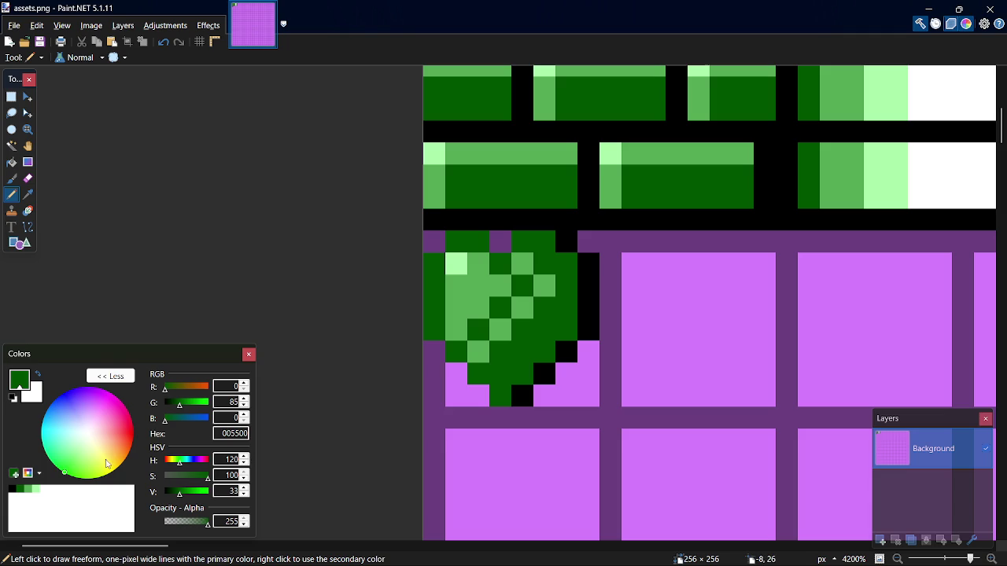
{"action": "scroll", "coordinate": [540, 350], "scroll_direction": "down", "scroll_amount": 3}
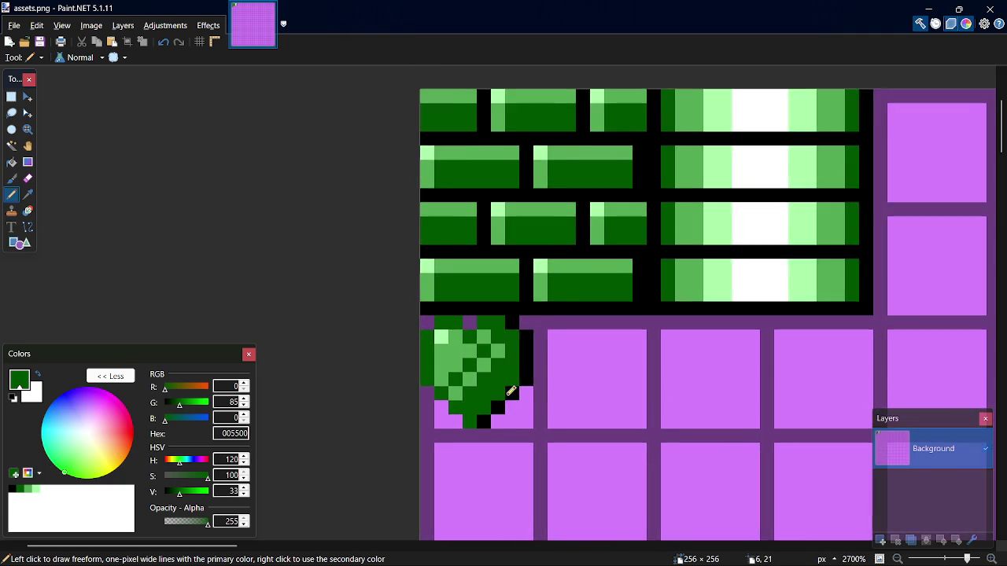
{"action": "scroll", "coordinate": [480, 415], "scroll_direction": "up", "scroll_amount": 1}
{"action": "scroll", "coordinate": [480, 416], "scroll_direction": "up", "scroll_amount": 2}
{"action": "scroll", "coordinate": [480, 416], "scroll_direction": "up", "scroll_amount": 3}
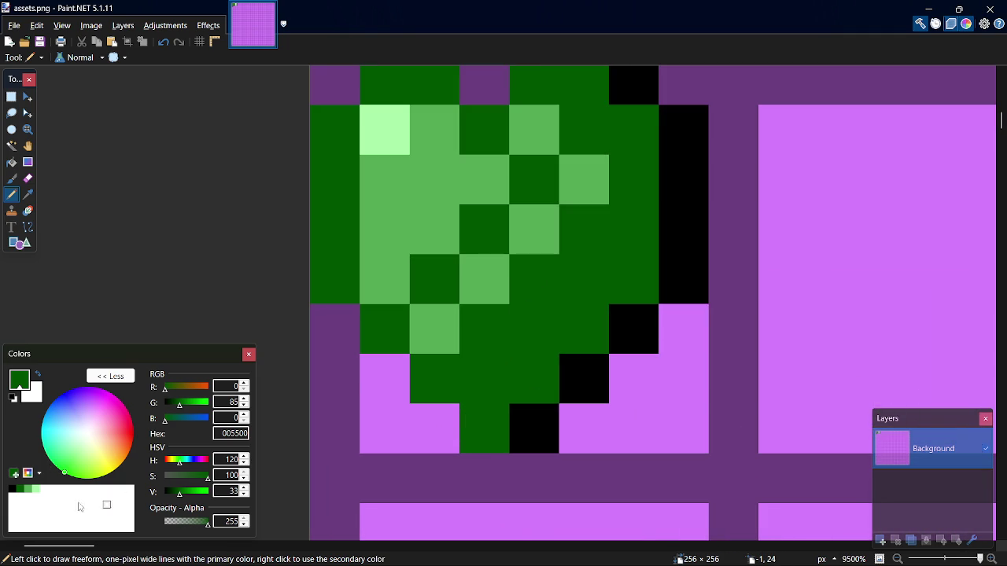
{"action": "left_click", "coordinate": [36, 489]}
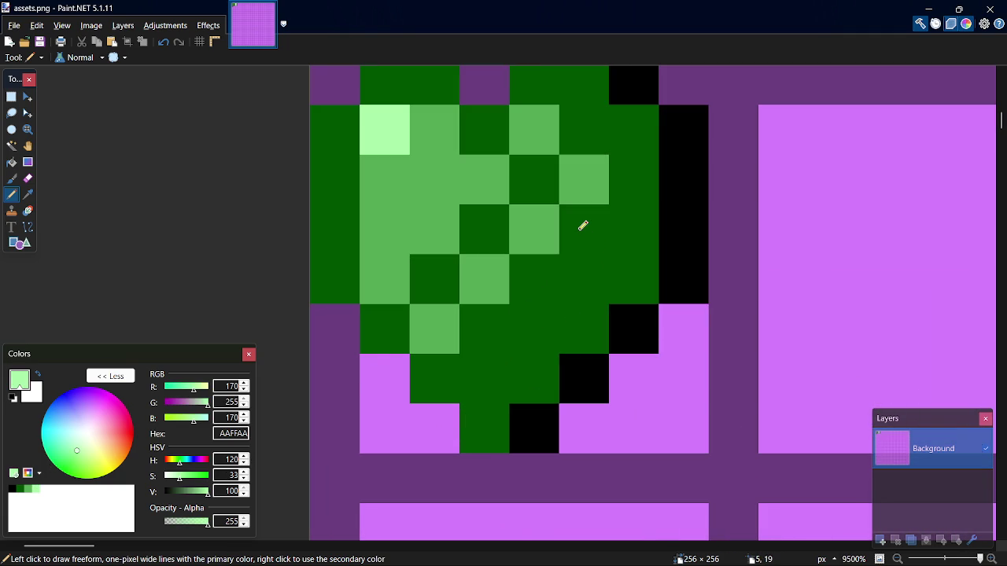
{"action": "left_click", "coordinate": [52, 489]}
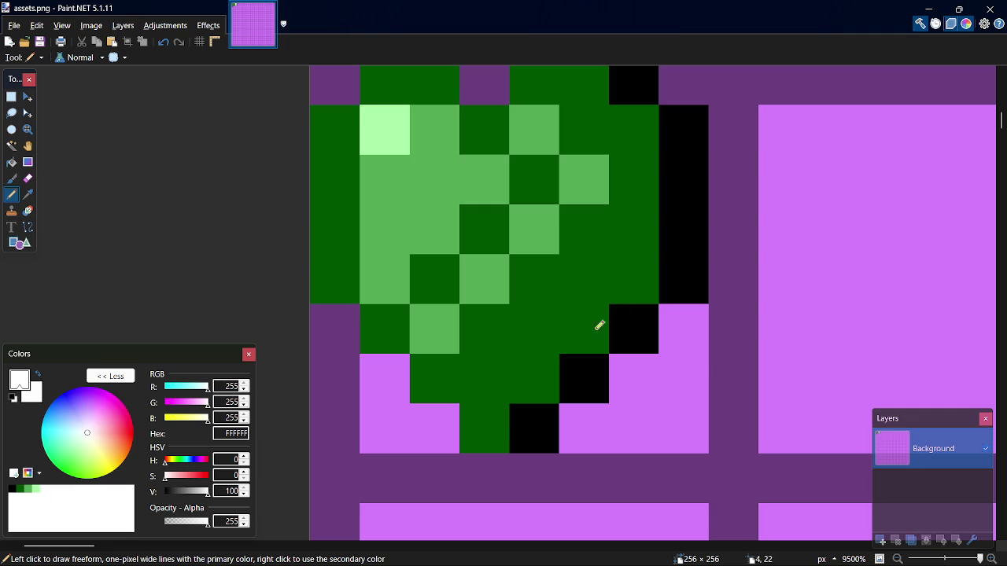
{"action": "left_click", "coordinate": [37, 489]}
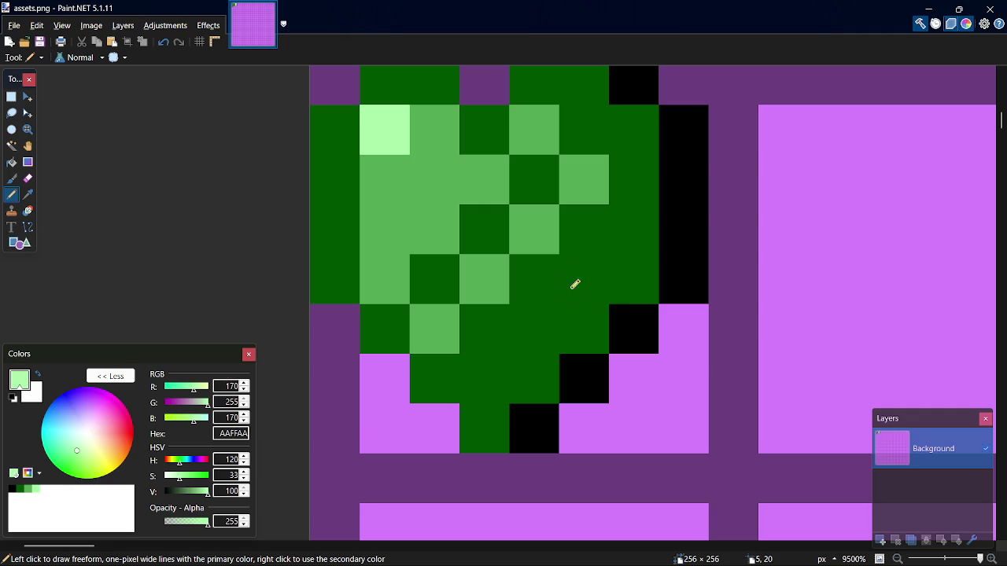
{"action": "mouse_move", "coordinate": [578, 258]}
{"action": "left_mouse_down"}
{"action": "mouse_move", "coordinate": [576, 317]}
{"action": "mouse_move", "coordinate": [584, 227]}
{"action": "left_mouse_up"}
{"action": "mouse_move", "coordinate": [555, 260]}
{"action": "left_mouse_down"}
{"action": "mouse_move", "coordinate": [563, 355]}
{"action": "mouse_move", "coordinate": [578, 368]}
{"action": "mouse_move", "coordinate": [566, 409]}
{"action": "mouse_move", "coordinate": [597, 421]}
{"action": "left_mouse_up"}
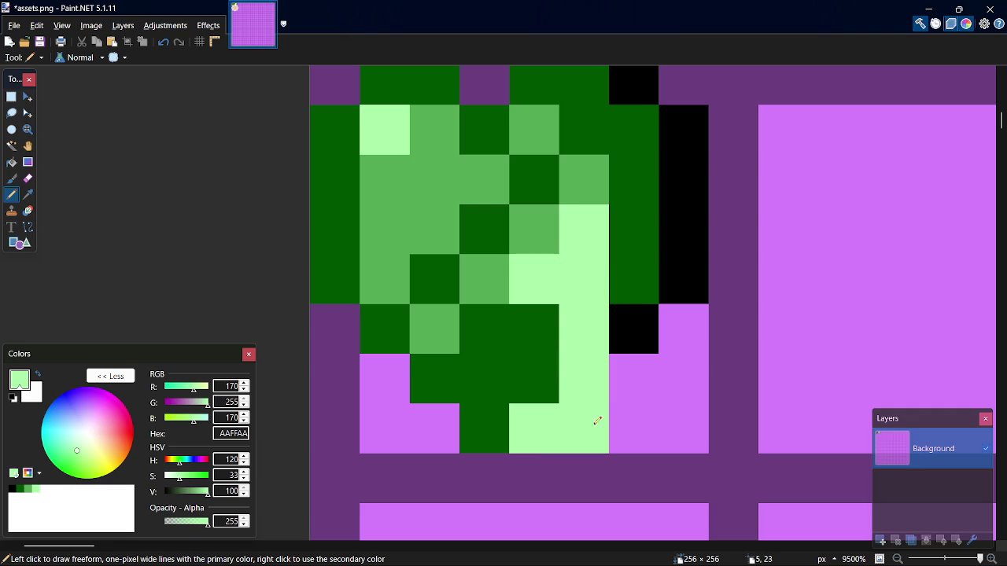
{"action": "left_click", "coordinate": [617, 423]}
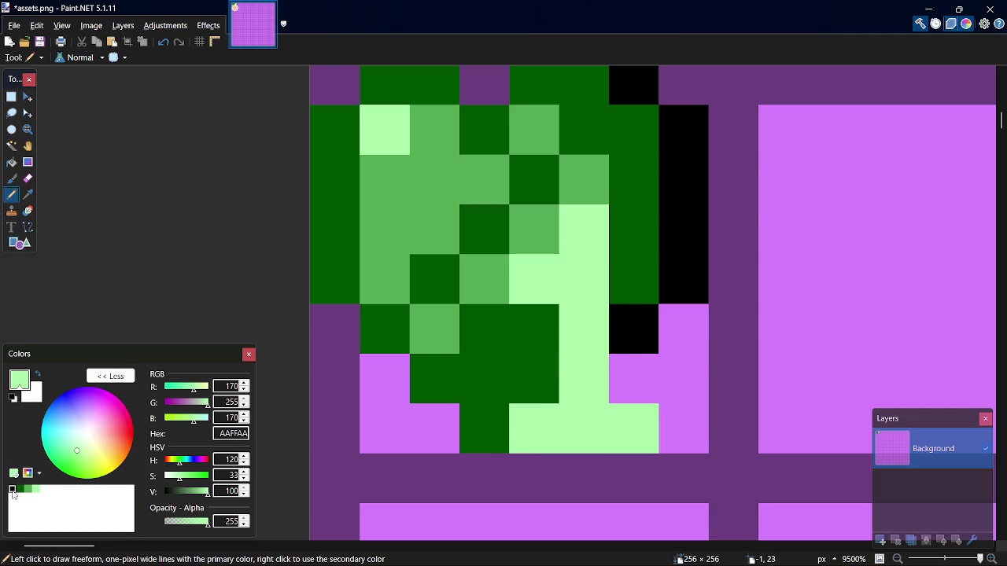
Add black edge pixels beside the column at the bottom-right and save.
{"action": "left_click", "coordinate": [12, 489]}
{"action": "left_click", "coordinate": [665, 418]}
{"action": "left_click", "coordinate": [633, 373]}
{"action": "key", "text": "ctrl+s"}
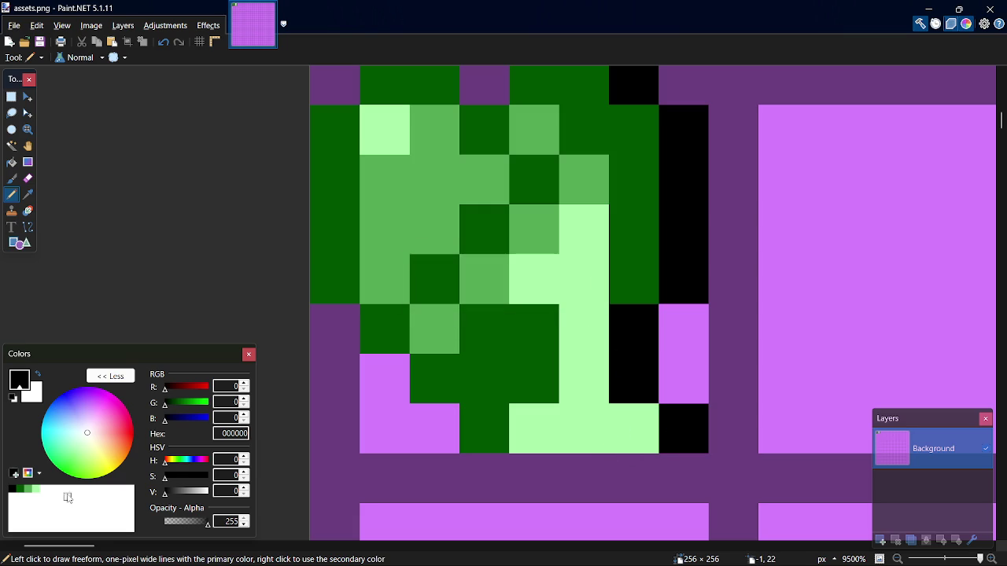
Repaint the light green column white and save assets.png.
{"action": "left_click", "coordinate": [52, 490]}
{"action": "mouse_move", "coordinate": [577, 411]}
{"action": "left_mouse_down"}
{"action": "mouse_move", "coordinate": [618, 416]}
{"action": "mouse_move", "coordinate": [597, 270]}
{"action": "mouse_move", "coordinate": [549, 277]}
{"action": "left_mouse_up"}
{"action": "key", "text": "ctrl+s"}
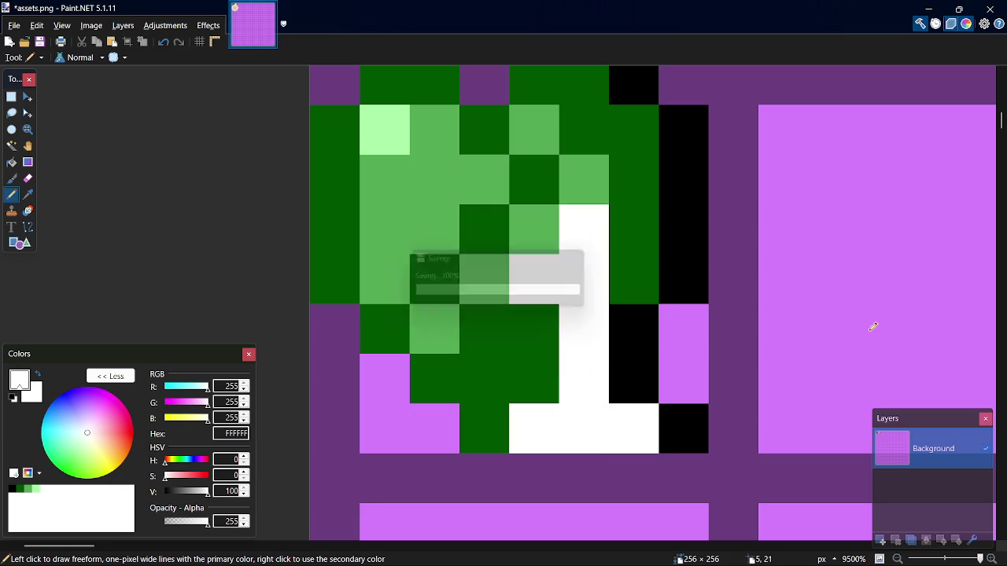
{"action": "scroll", "coordinate": [656, 416], "scroll_direction": "down", "scroll_amount": 3}
{"action": "scroll", "coordinate": [625, 441], "scroll_direction": "up", "scroll_amount": 2}
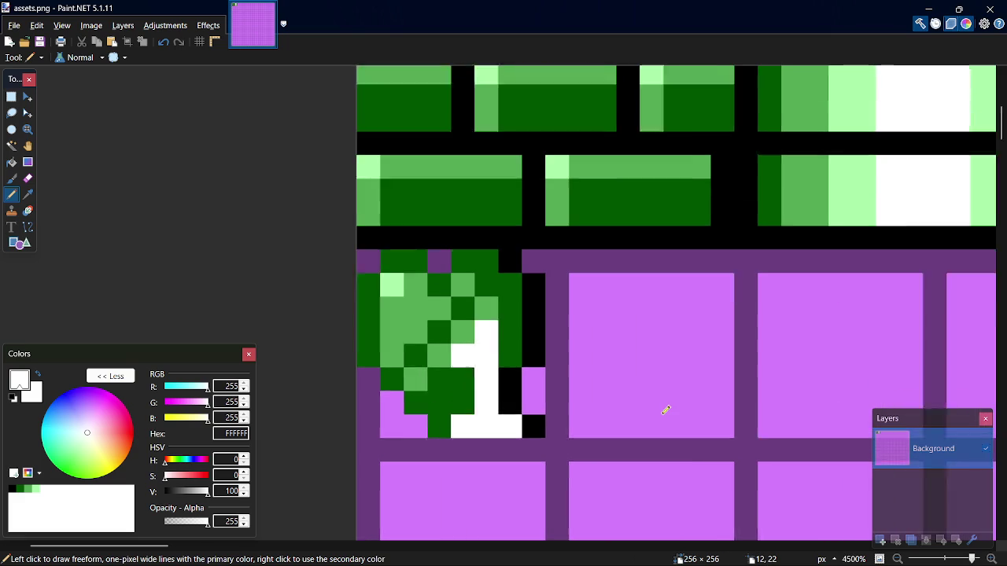
{"action": "scroll", "coordinate": [665, 409], "scroll_direction": "up", "scroll_amount": 1}
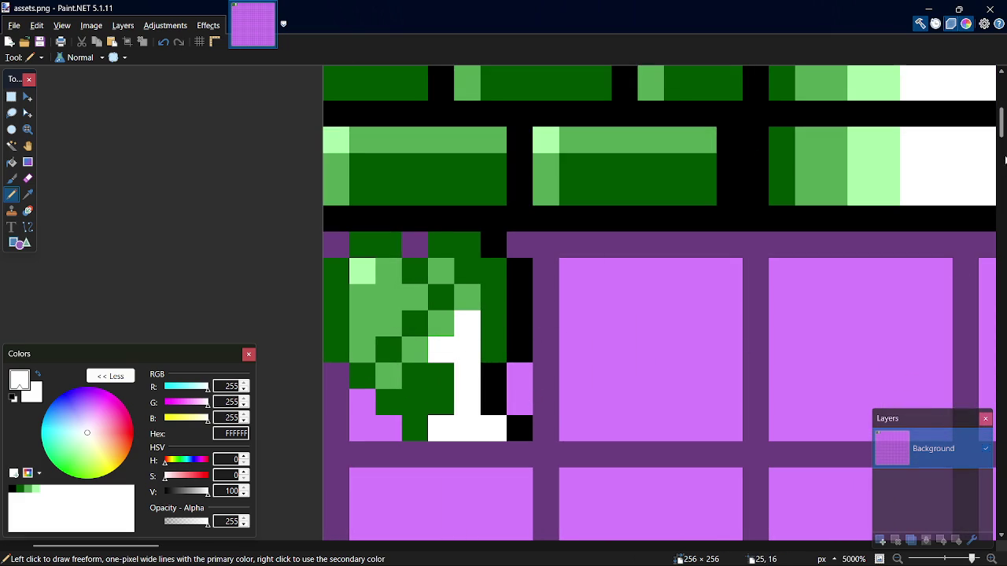
{"action": "left_click_drag", "start_coordinate": [1002, 130], "coordinate": [1003, 134]}
{"action": "left_click_drag", "start_coordinate": [1003, 138], "coordinate": [1003, 132]}
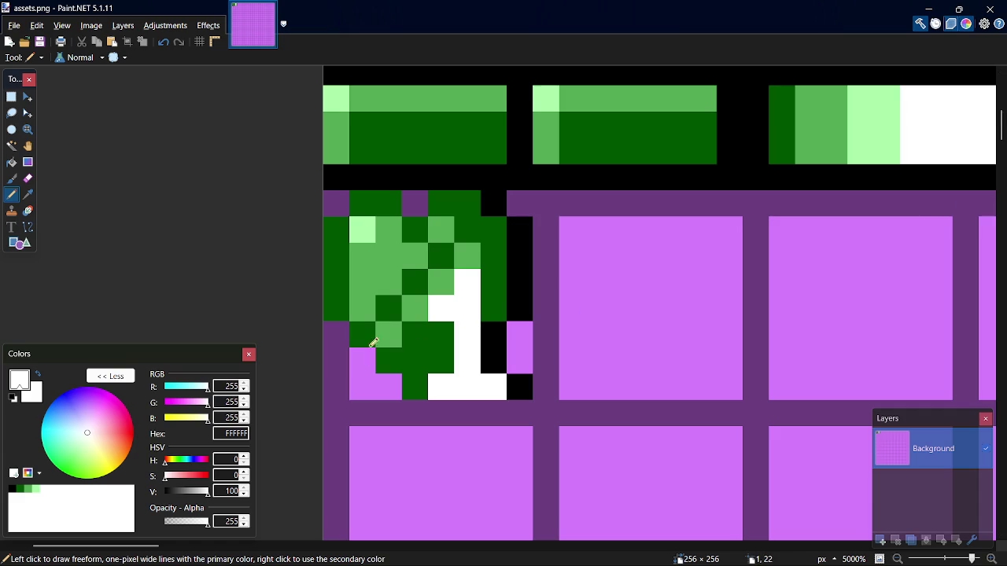
{"action": "scroll", "coordinate": [454, 328], "scroll_direction": "up", "scroll_amount": 2}
{"action": "key", "text": "k"}
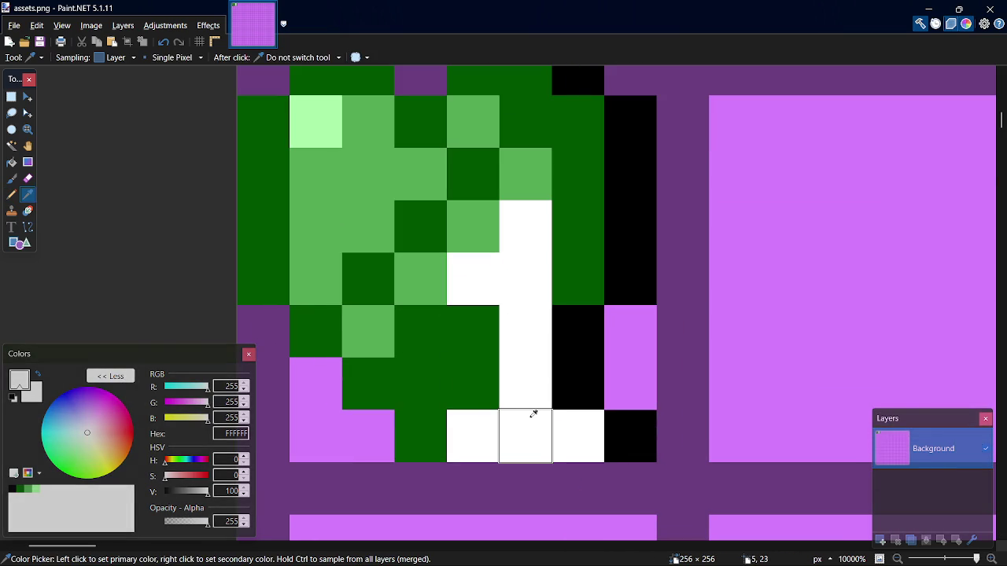
Undo the highlight column edits and pencil two white pixels back into the column.
{"action": "key", "text": "ctrl+z"}
{"action": "key", "text": "ctrl+z"}
{"action": "key", "text": "ctrl+z"}
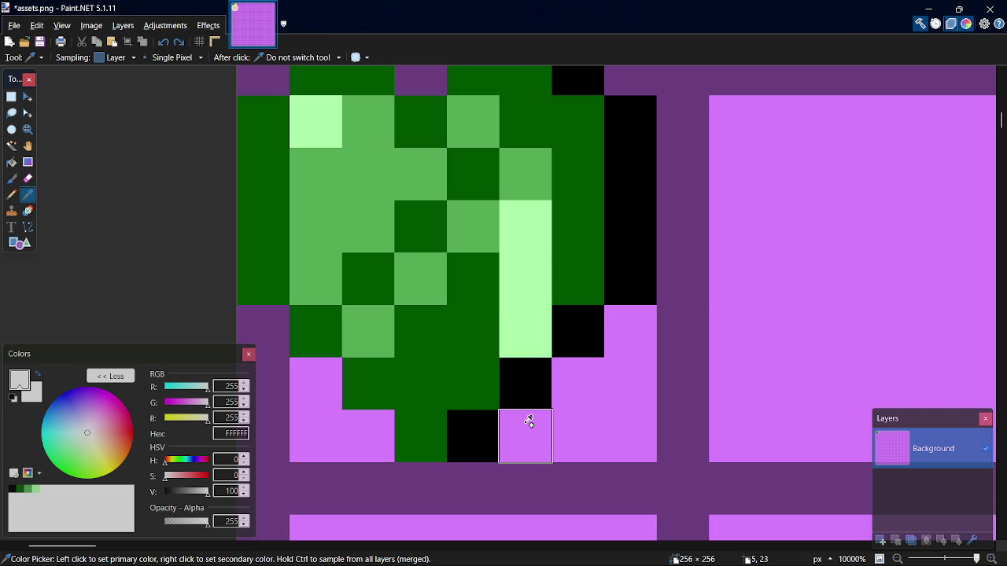
{"action": "key", "text": "ctrl+z"}
{"action": "key", "text": "ctrl+z"}
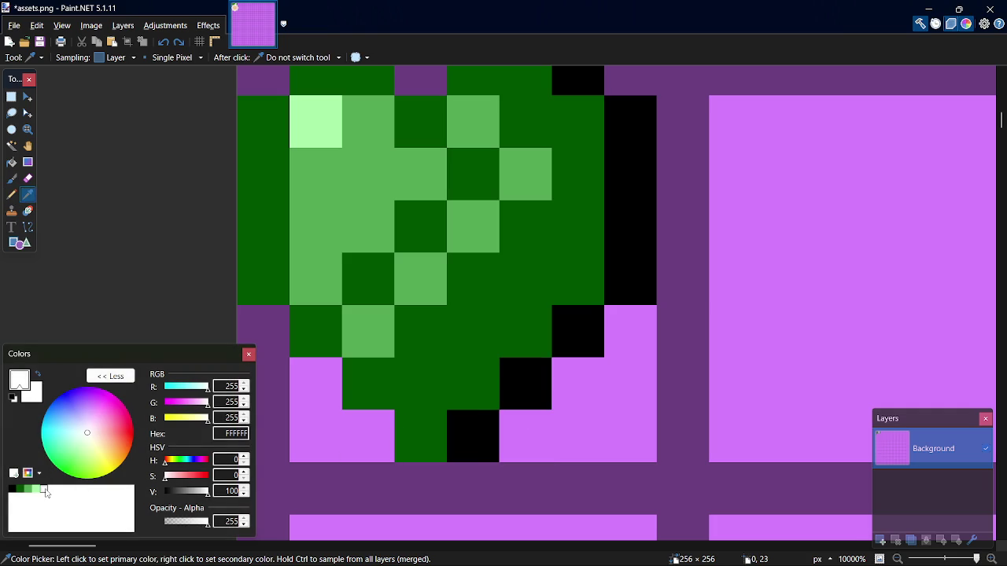
{"action": "key", "text": "p"}
{"action": "mouse_move", "coordinate": [477, 276]}
{"action": "left_mouse_down"}
{"action": "mouse_move", "coordinate": [483, 321]}
{"action": "mouse_move", "coordinate": [553, 333]}
{"action": "mouse_move", "coordinate": [580, 272]}
{"action": "mouse_move", "coordinate": [577, 421]}
{"action": "left_mouse_up"}
Sample black from the outline and pencil the right column black.
{"action": "key", "text": "k"}
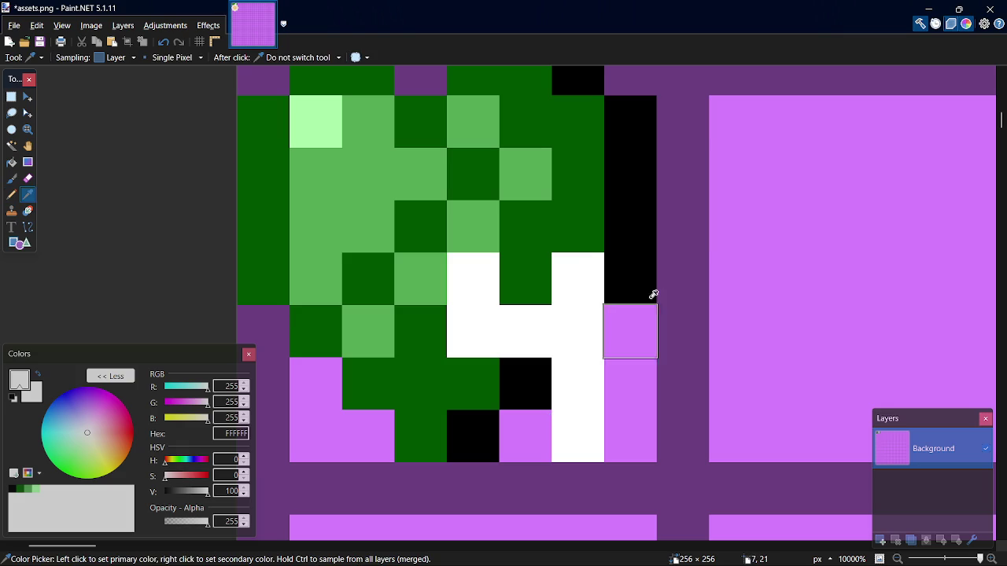
{"action": "left_click", "coordinate": [653, 261]}
{"action": "key", "text": "o"}
{"action": "left_click_drag", "start_coordinate": [629, 438], "coordinate": [634, 359]}
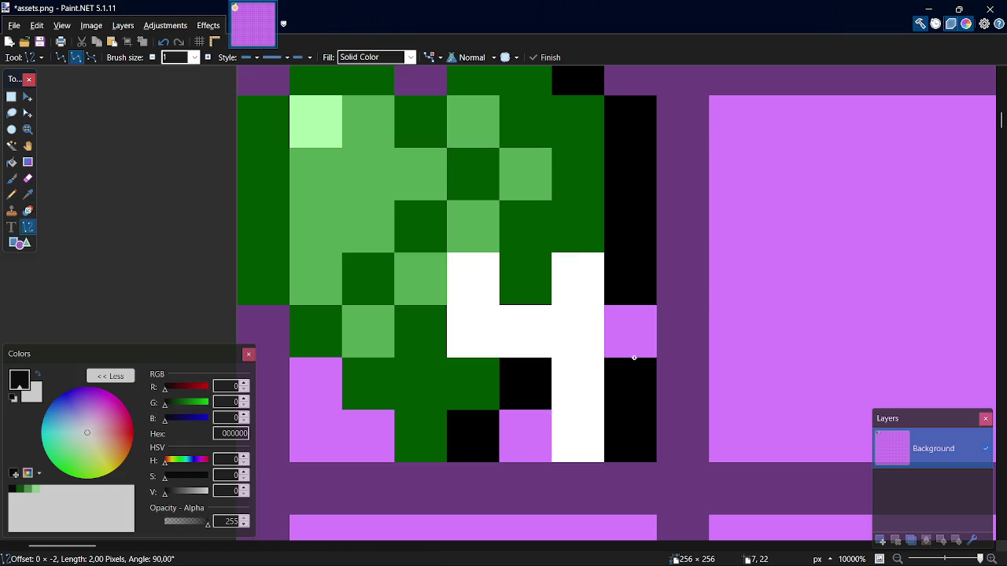
{"action": "key", "text": "ctrl+z"}
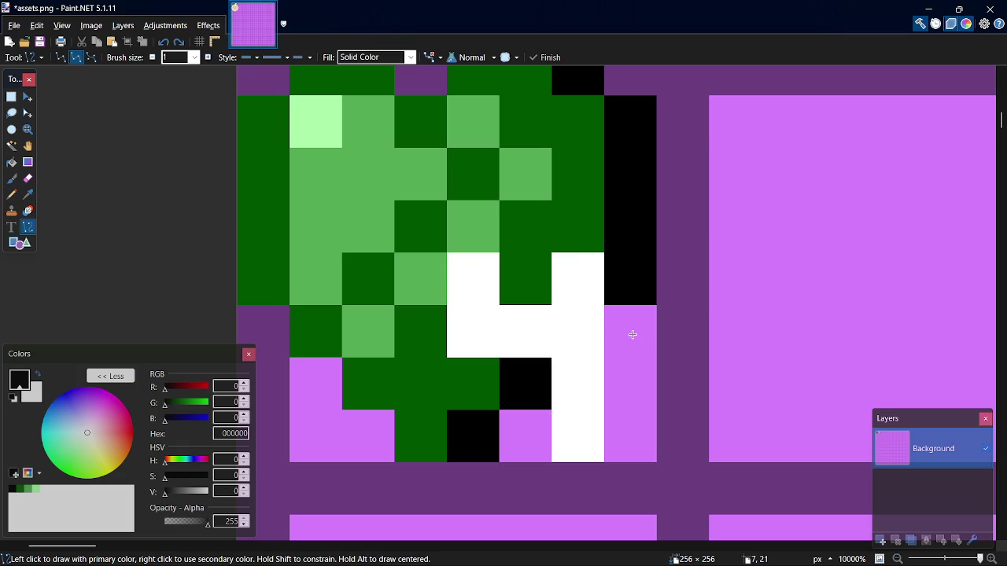
{"action": "key", "text": "p"}
{"action": "left_click_drag", "start_coordinate": [624, 414], "coordinate": [649, 320]}
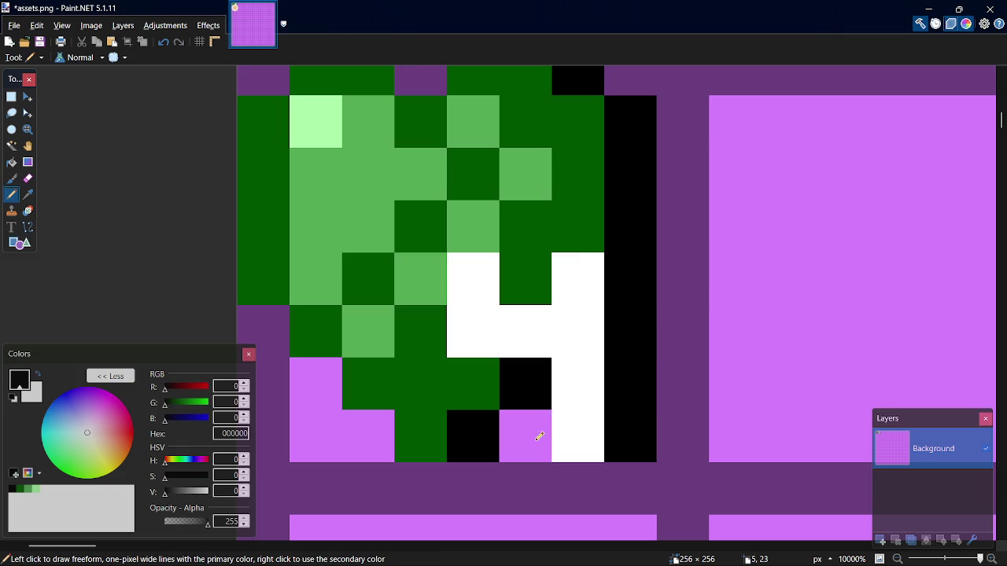
Paint a black cell beneath the 4 and save assets.png.
{"action": "left_click", "coordinate": [478, 378]}
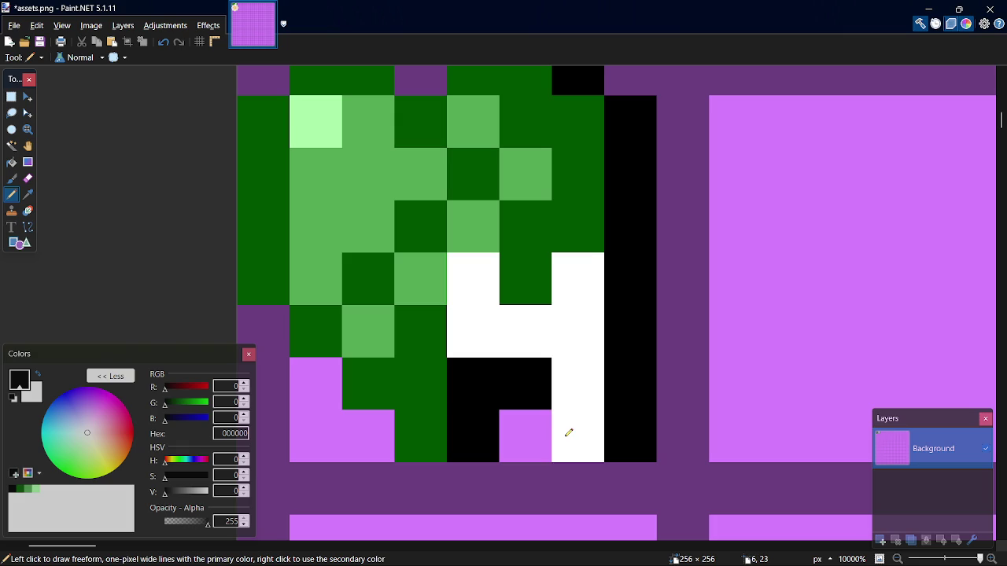
{"action": "left_click", "coordinate": [550, 447]}
{"action": "key", "text": "ctrl+z"}
{"action": "scroll", "coordinate": [668, 393], "scroll_direction": "down", "scroll_amount": 2}
{"action": "key", "text": "ctrl+s"}
Sample white and repaint a cell of the 4 white, then save.
{"action": "scroll", "coordinate": [621, 350], "scroll_direction": "up", "scroll_amount": 2}
{"action": "key", "text": "k"}
{"action": "left_click", "coordinate": [630, 359]}
{"action": "key", "text": "p"}
{"action": "left_click", "coordinate": [555, 280]}
{"action": "left_click", "coordinate": [629, 268]}
{"action": "key", "text": "ctrl+z"}
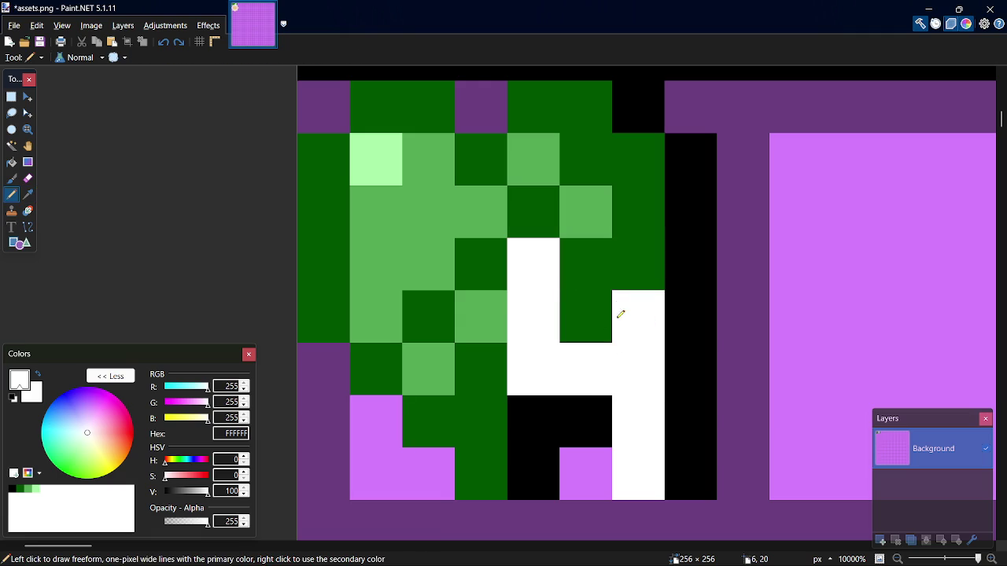
{"action": "key", "text": "ctrl+z"}
{"action": "left_click", "coordinate": [623, 266]}
{"action": "key", "text": "ctrl+y"}
{"action": "key", "text": "ctrl+s"}
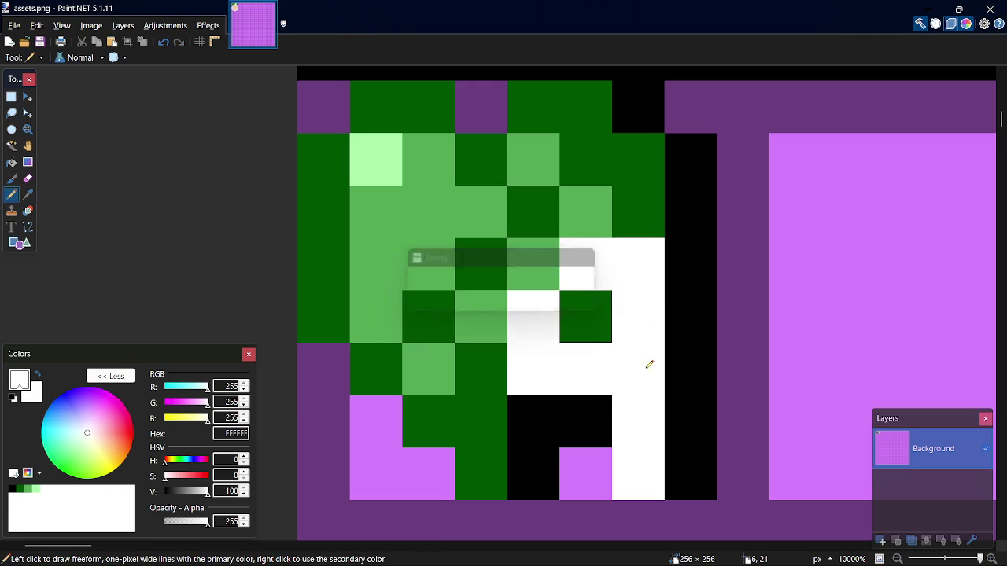
Keep the white cell, save, and repaint the 4 in light green AAFFAA.
{"action": "key", "text": "ctrl+z"}
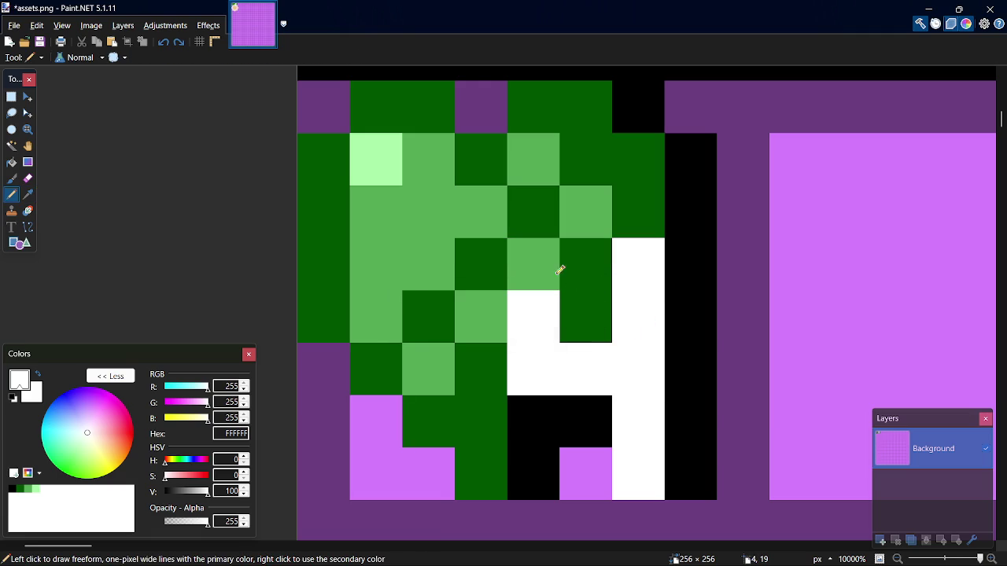
{"action": "key", "text": "ctrl+y"}
{"action": "key", "text": "ctrl+s"}
{"action": "left_click", "coordinate": [37, 490]}
{"action": "mouse_move", "coordinate": [537, 353]}
{"action": "left_mouse_down"}
{"action": "mouse_move", "coordinate": [538, 291]}
{"action": "mouse_move", "coordinate": [634, 295]}
{"action": "mouse_move", "coordinate": [641, 409]}
{"action": "left_mouse_up"}
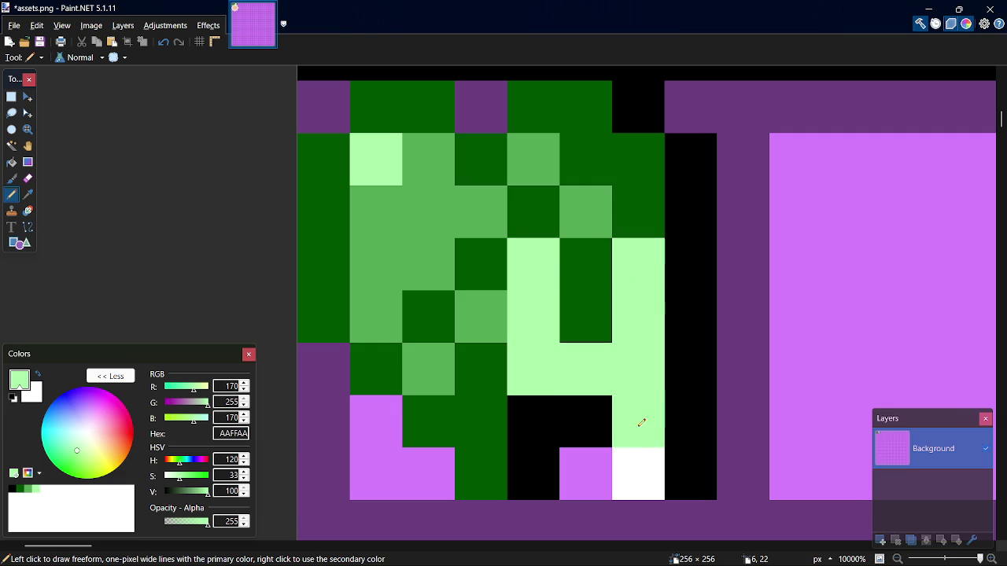
Paint the 4's bottom cell light green and save assets.png.
{"action": "left_click", "coordinate": [654, 478]}
{"action": "scroll", "coordinate": [654, 479], "scroll_direction": "down", "scroll_amount": 3}
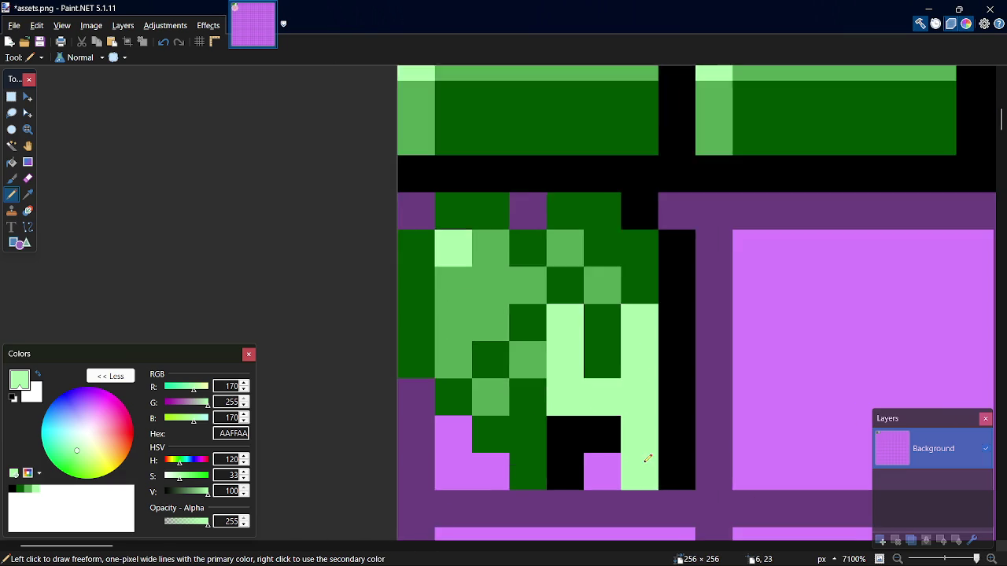
{"action": "key", "text": "ctrl+s"}
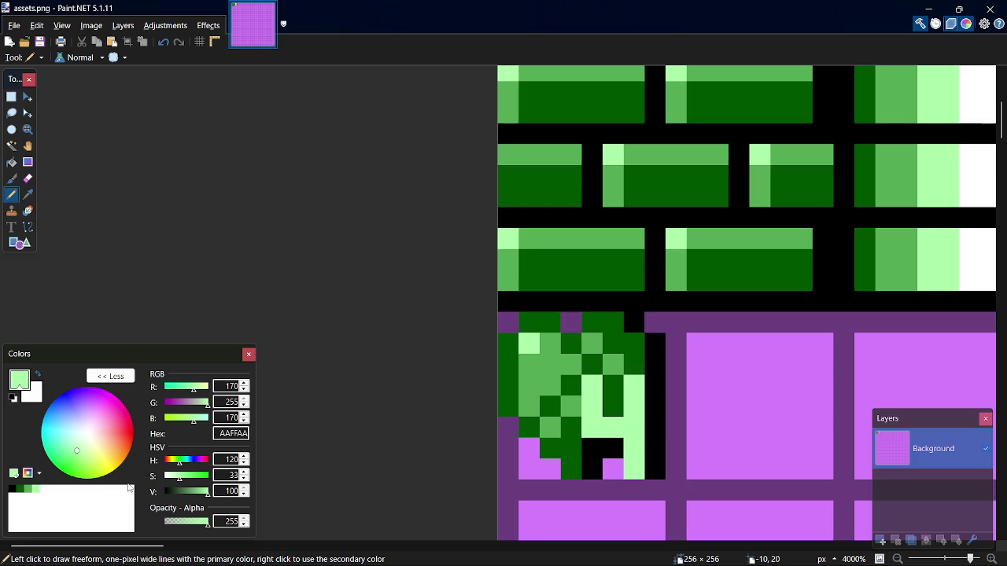
Grey out the icon's corner and edge pixels with 444444 and save.
{"action": "left_click", "coordinate": [56, 491]}
{"action": "mouse_move", "coordinate": [199, 494]}
{"action": "left_mouse_down"}
{"action": "mouse_move", "coordinate": [166, 493]}
{"action": "mouse_move", "coordinate": [177, 493]}
{"action": "left_mouse_up"}
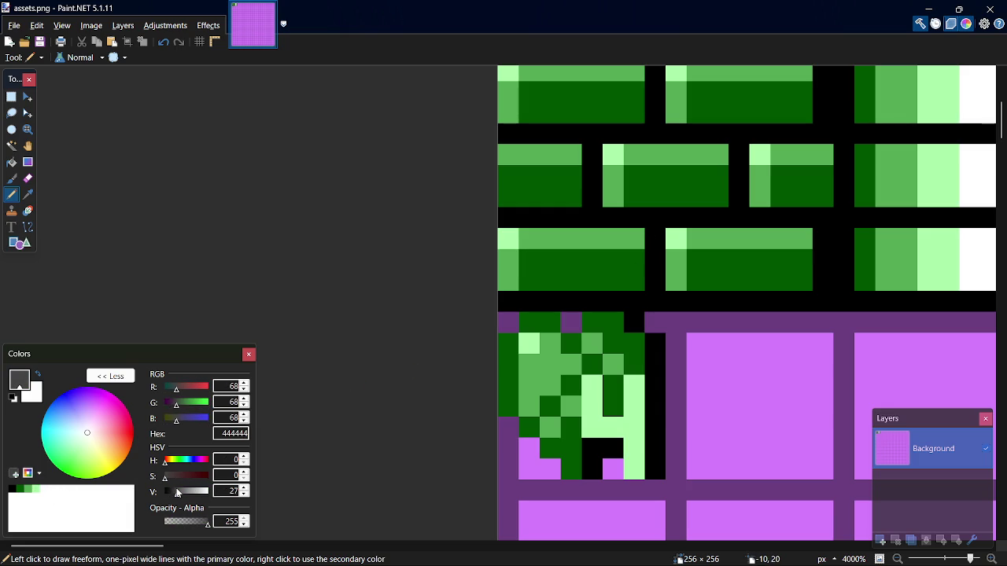
{"action": "mouse_move", "coordinate": [525, 469]}
{"action": "left_mouse_down"}
{"action": "mouse_move", "coordinate": [551, 468]}
{"action": "mouse_move", "coordinate": [504, 469]}
{"action": "mouse_move", "coordinate": [527, 446]}
{"action": "left_mouse_up"}
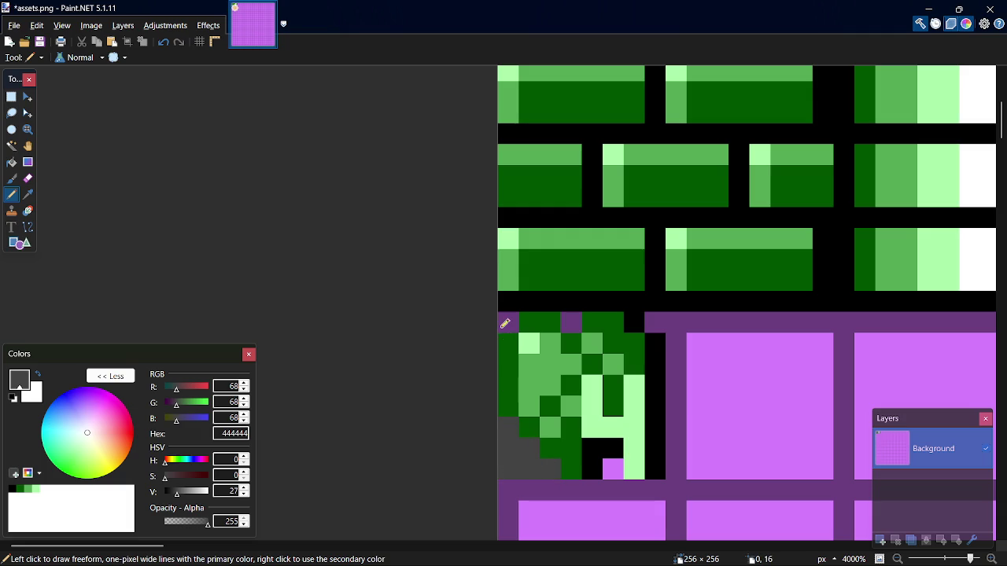
{"action": "left_click", "coordinate": [571, 322]}
{"action": "left_click", "coordinate": [656, 322]}
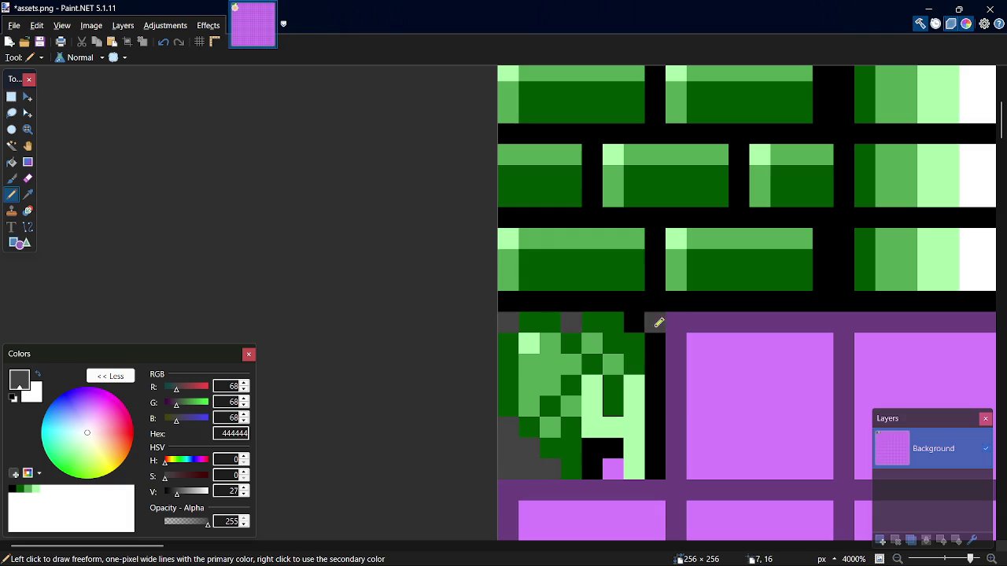
{"action": "left_click", "coordinate": [613, 467]}
{"action": "key", "text": "ctrl+s"}
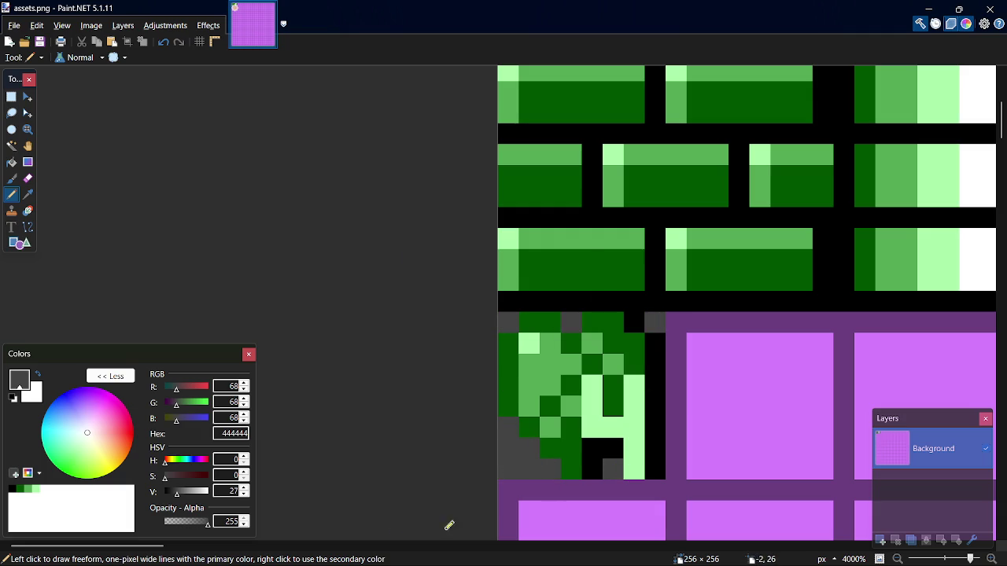
Draw a 55AA55 green line down the next tile's left edge, then switch to Chrome.
{"action": "mouse_move", "coordinate": [156, 548]}
{"action": "left_mouse_down"}
{"action": "mouse_move", "coordinate": [202, 551]}
{"action": "mouse_move", "coordinate": [187, 551]}
{"action": "left_mouse_up"}
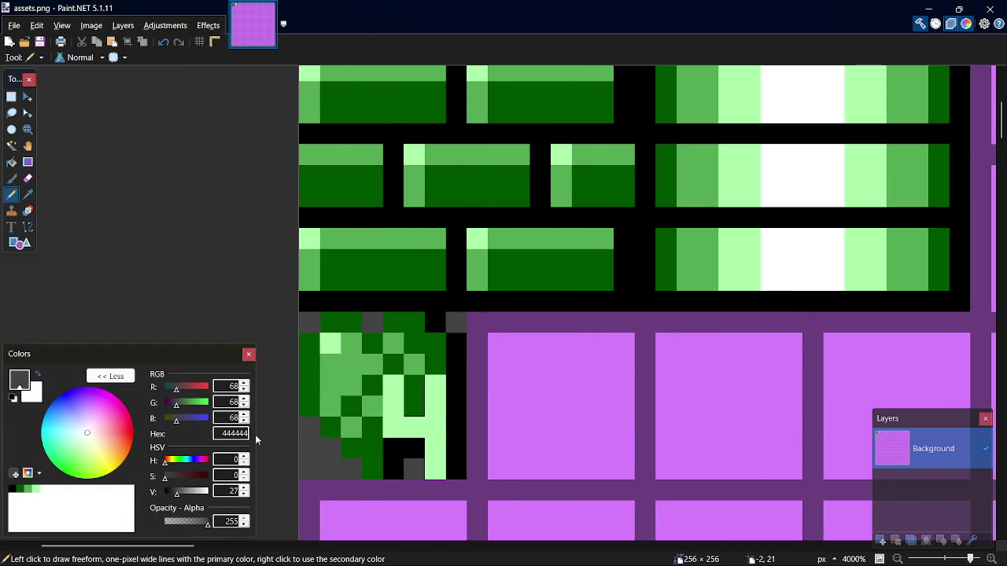
{"action": "left_click", "coordinate": [29, 490]}
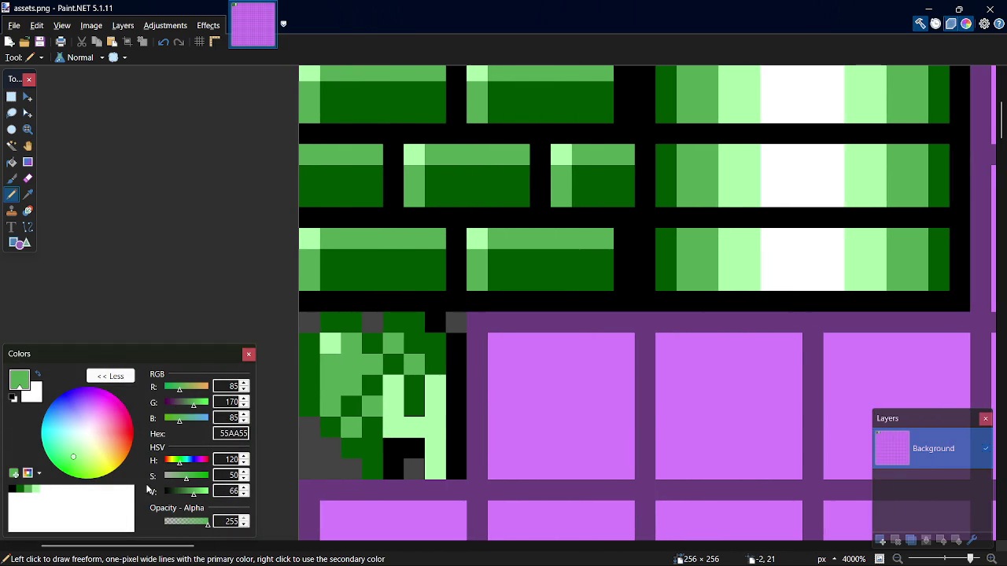
{"action": "scroll", "coordinate": [525, 337], "scroll_direction": "up", "scroll_amount": 3, "text": "ctrl"}
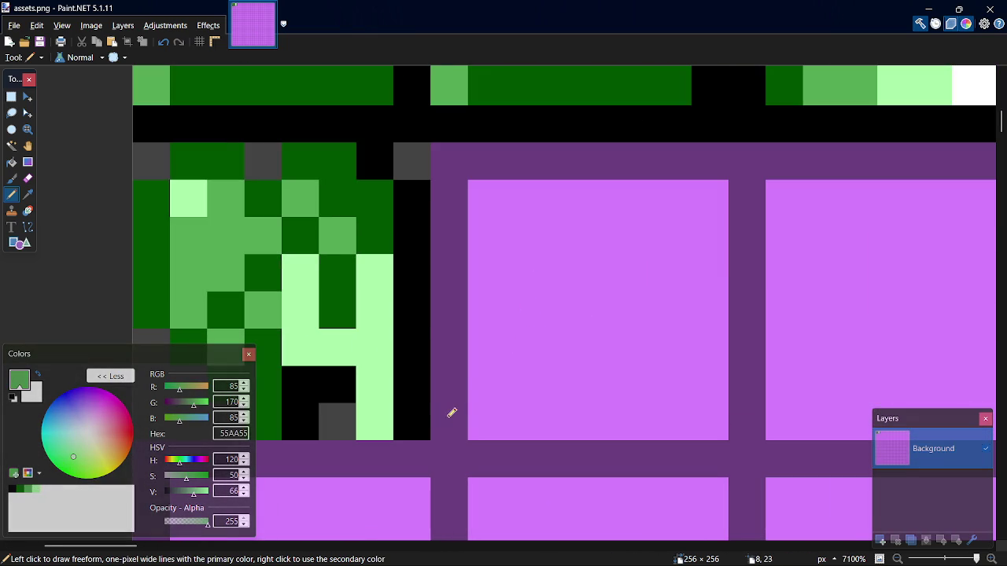
{"action": "mouse_move", "coordinate": [451, 413]}
{"action": "left_mouse_down"}
{"action": "mouse_move", "coordinate": [465, 302]}
{"action": "mouse_move", "coordinate": [460, 212]}
{"action": "left_mouse_up"}
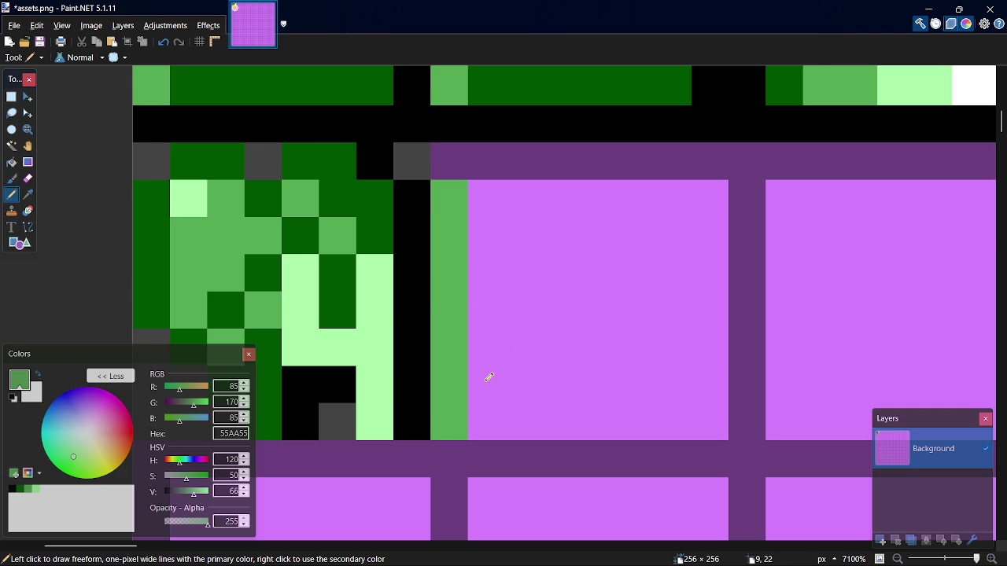
{"action": "key", "text": "alt+Tab"}
{"action": "key", "text": "alt+Tab"}
{"action": "key", "text": "Tab"}
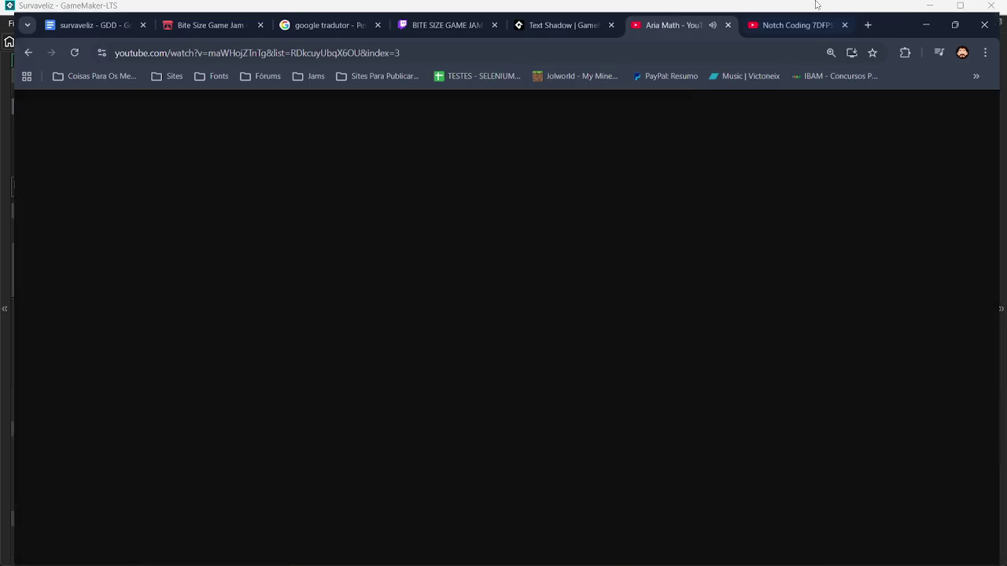
Search Google for 'ammout pixel art' in a new tab and view the image results.
{"action": "key", "text": "ctrl+t"}
{"action": "left_click", "coordinate": [431, 278]}
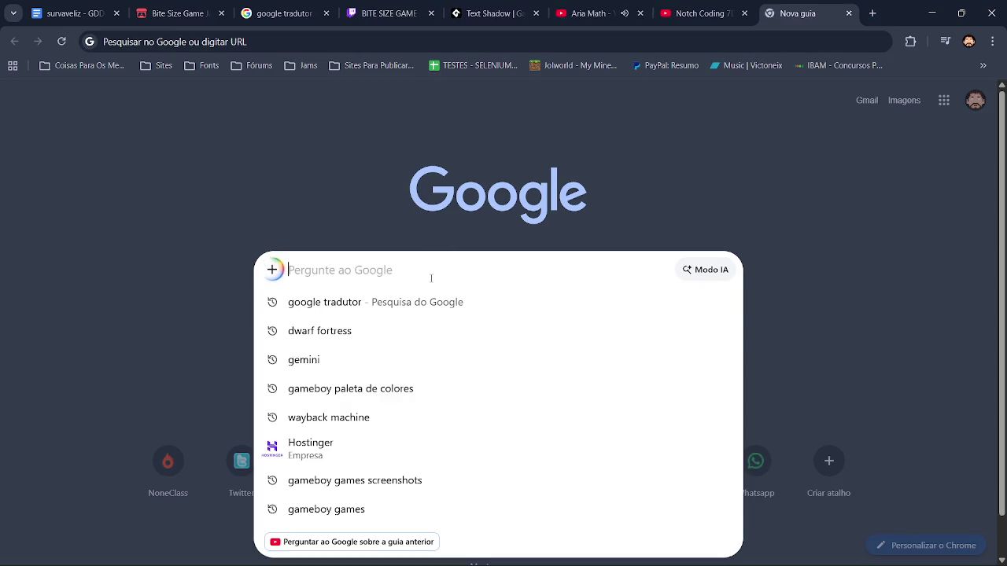
{"action": "type", "text": "ammou"}
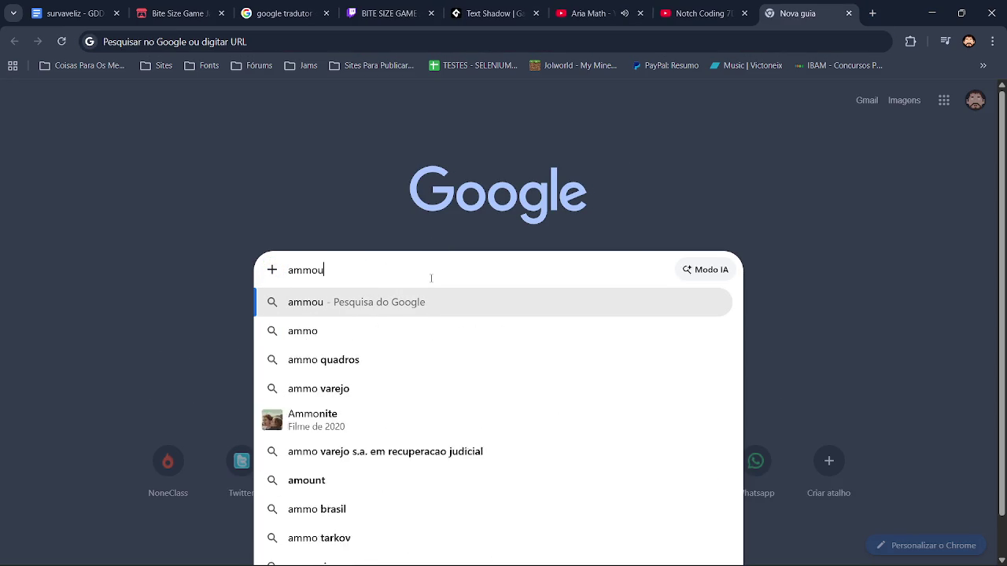
{"action": "type", "text": "t"}
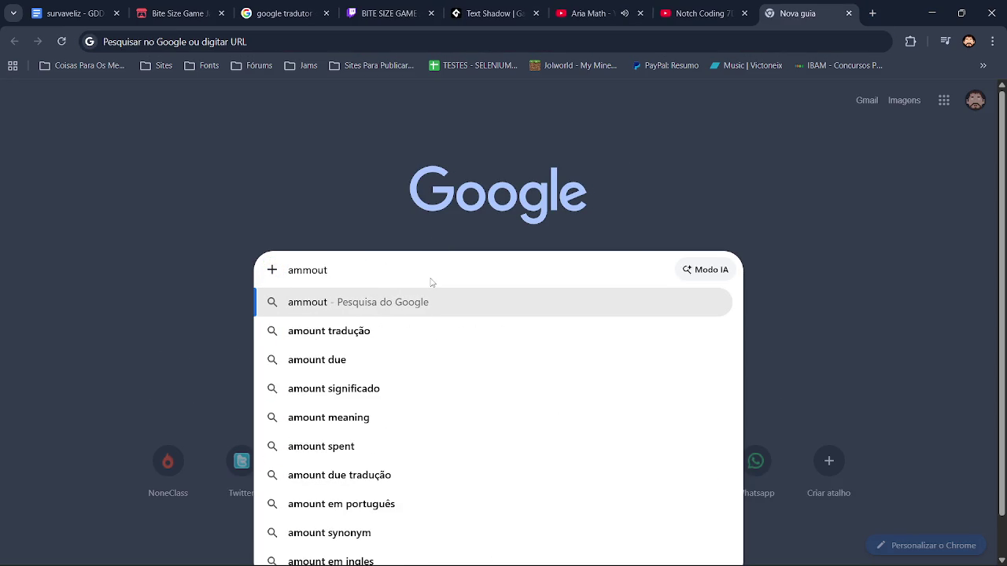
{"action": "type", "text": " pixel a"}
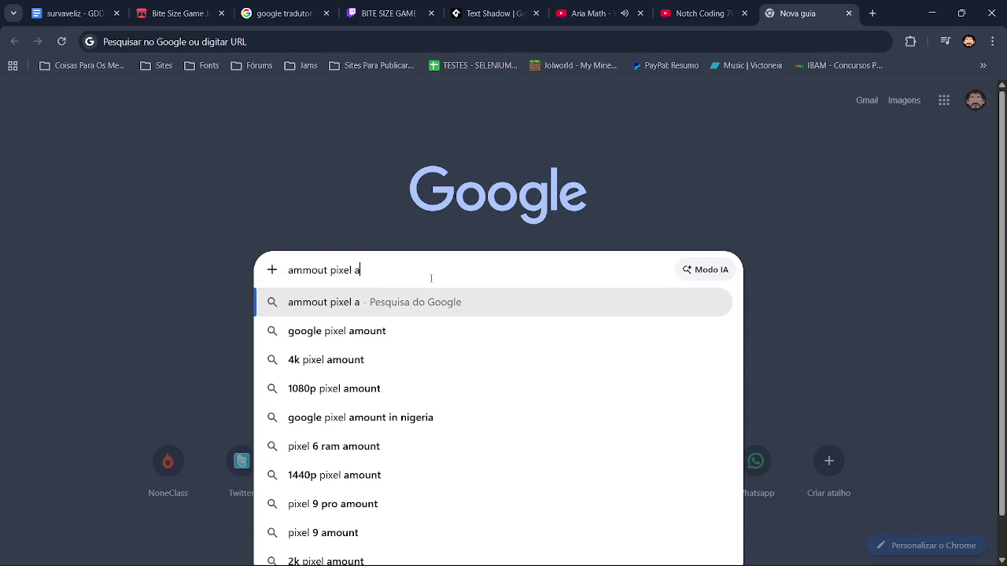
{"action": "type", "text": "rt"}
{"action": "key", "text": "Return"}
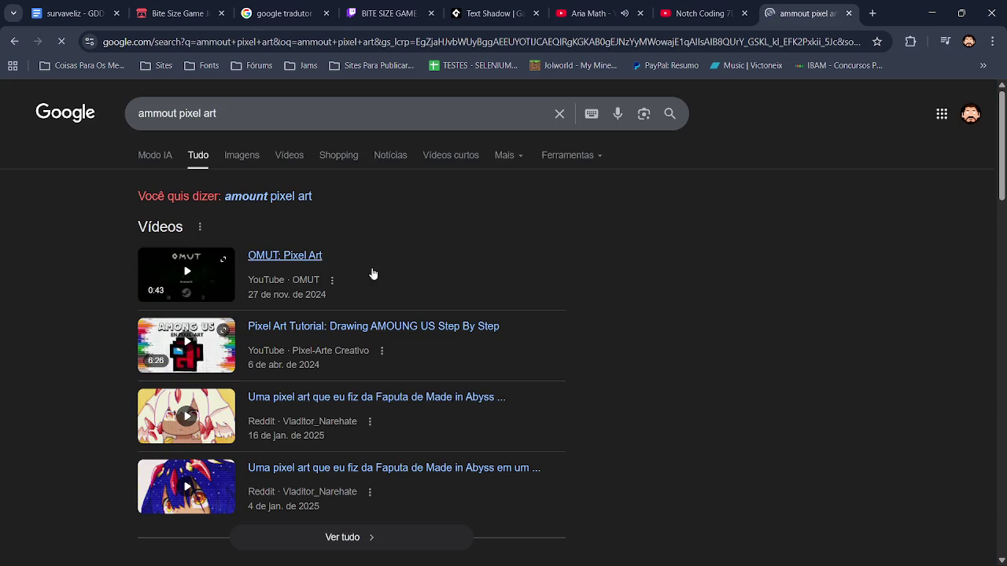
{"action": "left_click", "coordinate": [251, 155]}
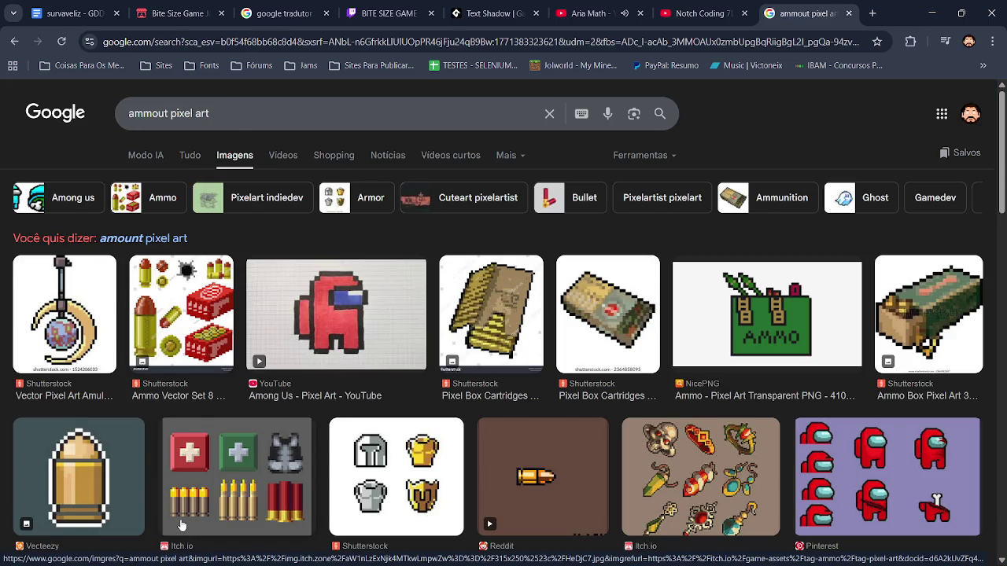
{"action": "key", "text": "alt+Tab"}
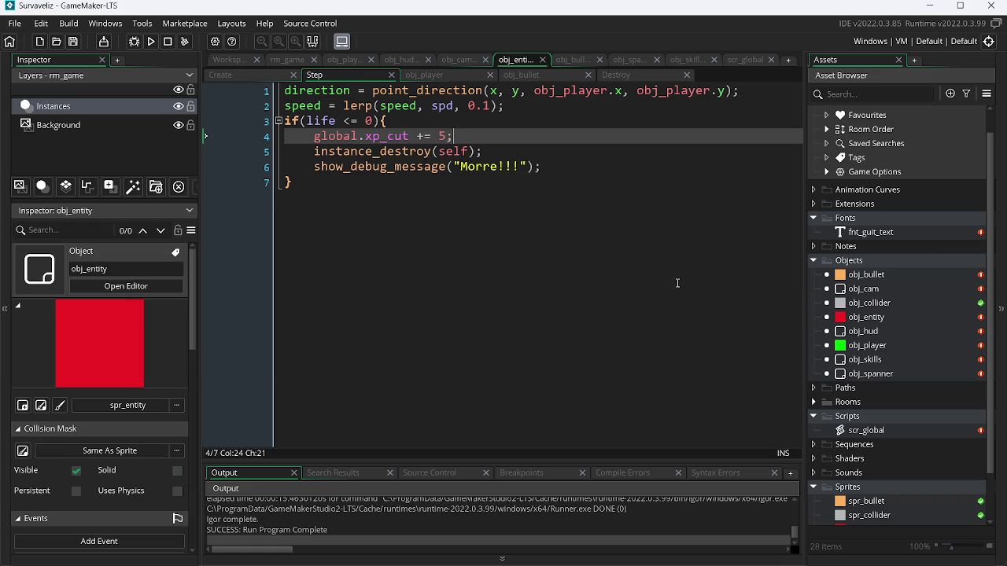
Paint the new tile's edge line dark green 005500 at the base with a lighter top pixel.
{"action": "key", "text": "alt+Tab"}
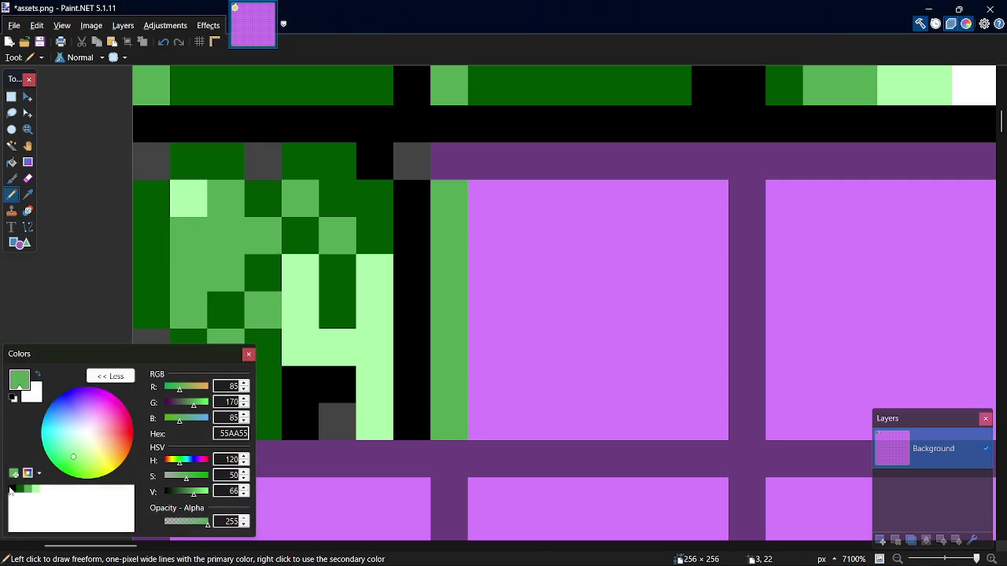
{"action": "left_click", "coordinate": [17, 489]}
{"action": "mouse_move", "coordinate": [464, 350]}
{"action": "left_mouse_down"}
{"action": "mouse_move", "coordinate": [461, 333]}
{"action": "mouse_move", "coordinate": [459, 425]}
{"action": "left_mouse_up"}
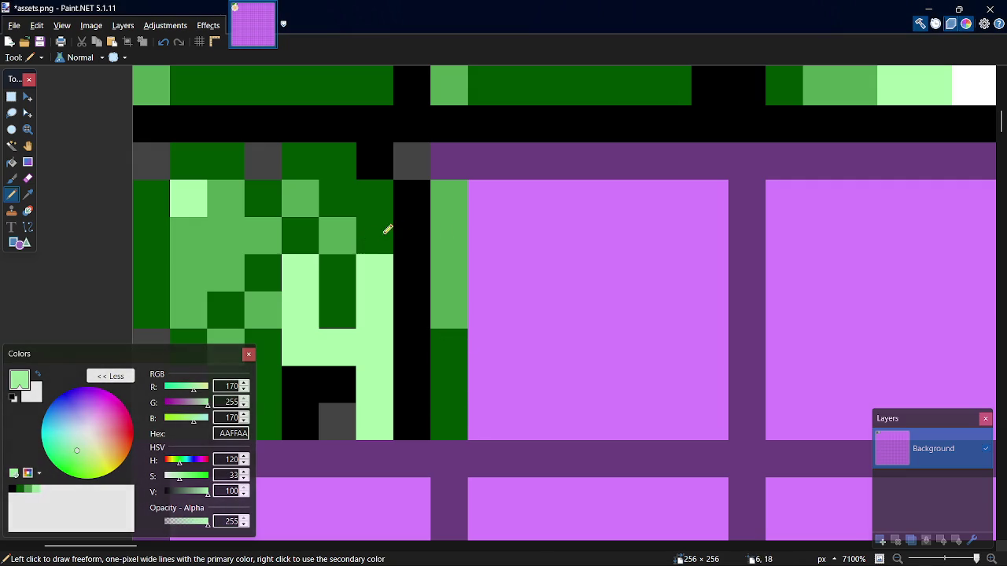
{"action": "right_click", "coordinate": [461, 197]}
Glance at the Chrome ammo reference images and bring Paint.NET back to the front.
{"action": "key", "text": "alt+Tab"}
{"action": "key", "text": "alt+Tab"}
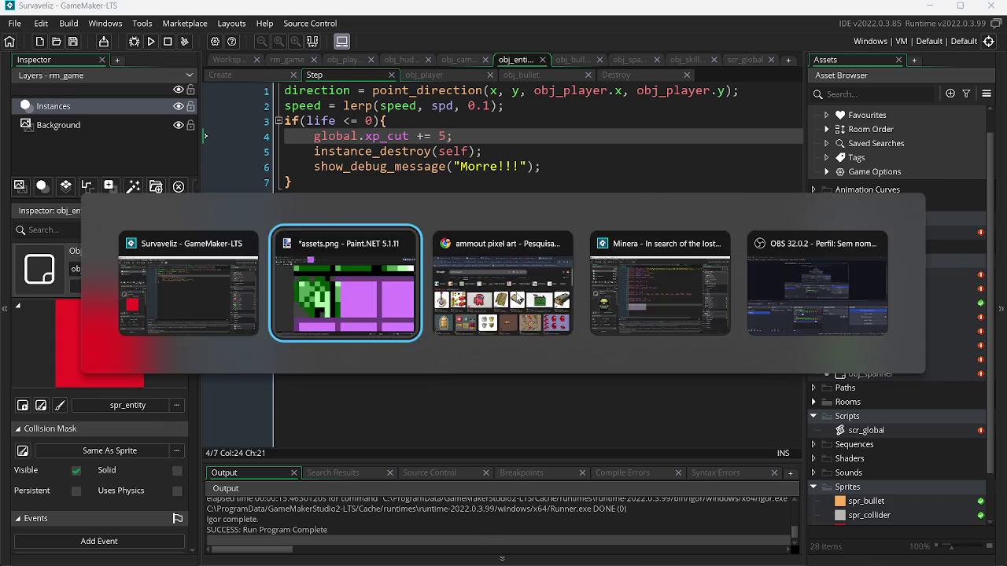
{"action": "left_click", "coordinate": [539, 305]}
{"action": "key", "text": "alt+Tab"}
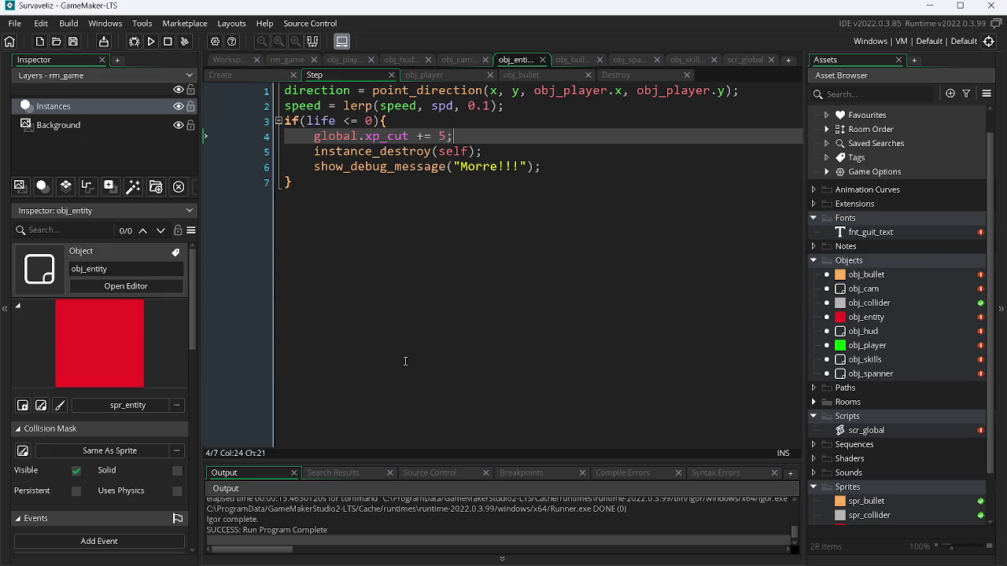
{"action": "key", "text": "alt+Tab"}
{"action": "key", "text": "Tab"}
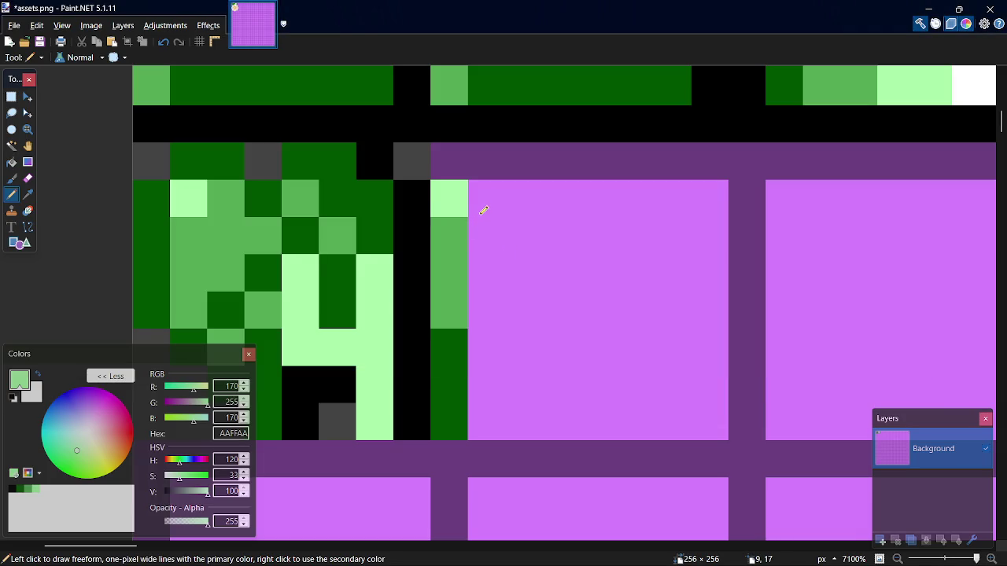
Paint light-green pixels along the top of the ammo tile.
{"action": "left_click", "coordinate": [475, 168]}
{"action": "left_click", "coordinate": [518, 170]}
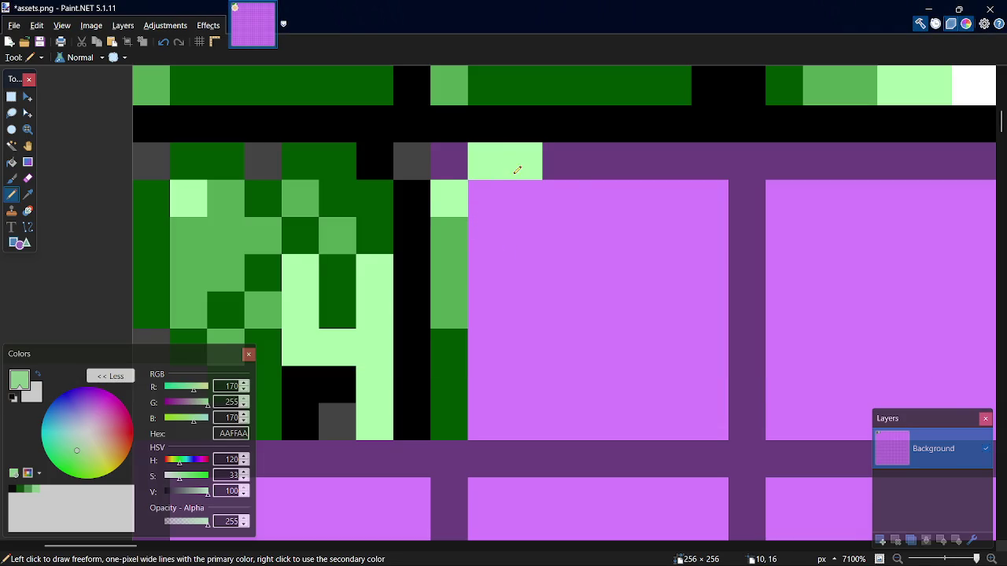
{"action": "left_click", "coordinate": [549, 196]}
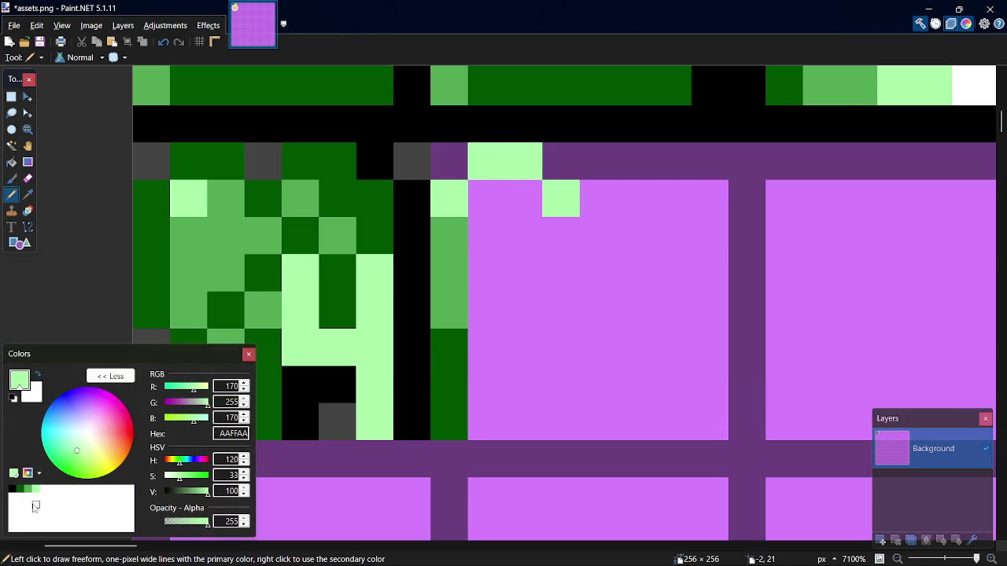
{"action": "left_click_drag", "start_coordinate": [485, 200], "coordinate": [523, 200]}
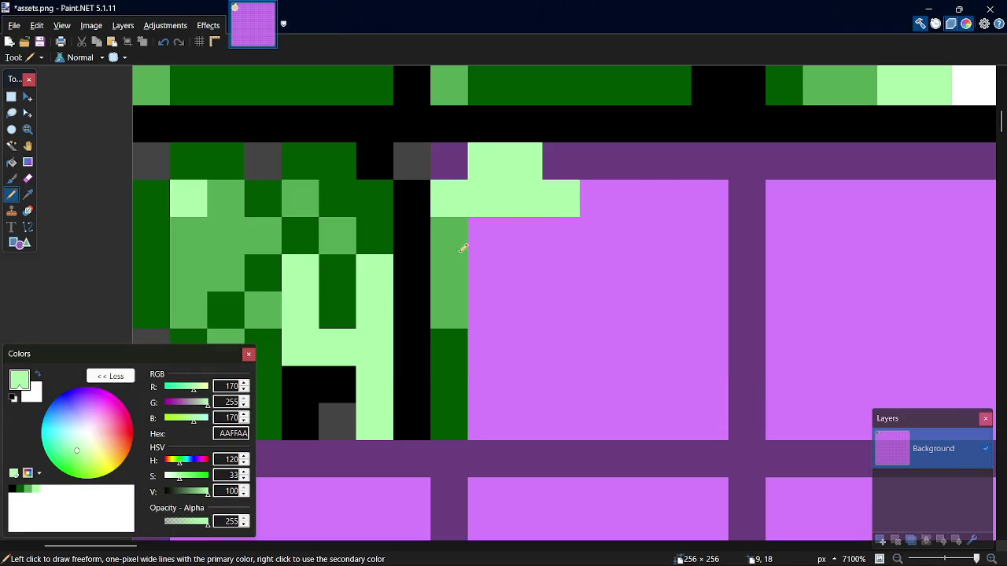
Paint a mid-green bullet body block in the tile, redoing an overgrown stroke.
{"action": "left_click", "coordinate": [29, 489]}
{"action": "mouse_move", "coordinate": [486, 234]}
{"action": "left_mouse_down"}
{"action": "mouse_move", "coordinate": [486, 314]}
{"action": "mouse_move", "coordinate": [526, 228]}
{"action": "mouse_move", "coordinate": [573, 281]}
{"action": "left_mouse_up"}
{"action": "key", "text": "ctrl+z"}
{"action": "mouse_move", "coordinate": [569, 231]}
{"action": "left_mouse_down"}
{"action": "mouse_move", "coordinate": [504, 275]}
{"action": "mouse_move", "coordinate": [519, 240]}
{"action": "mouse_move", "coordinate": [490, 294]}
{"action": "mouse_move", "coordinate": [547, 304]}
{"action": "left_mouse_up"}
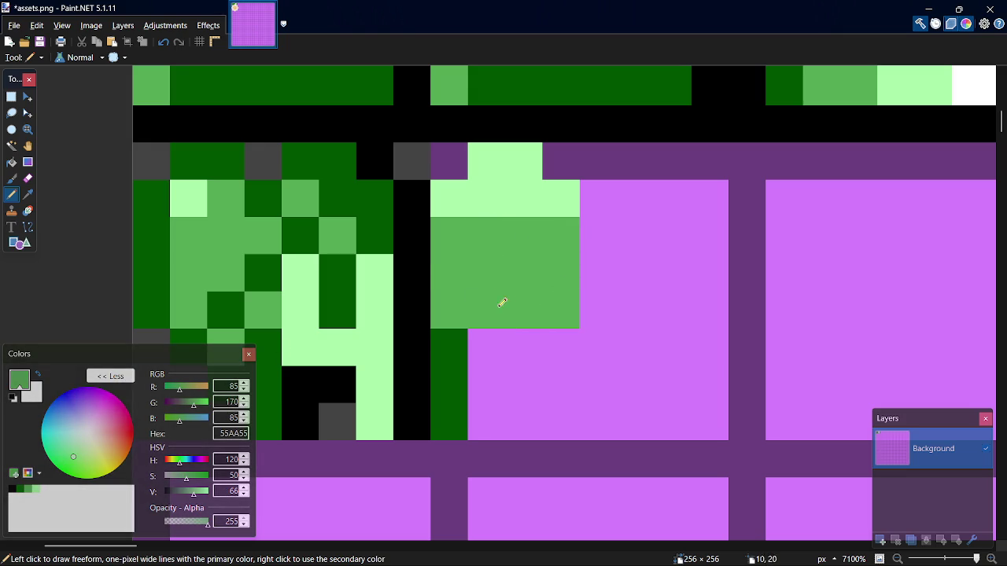
Try dark-green base pixels, then undo them along with the light-green top pixels.
{"action": "left_click", "coordinate": [20, 490]}
{"action": "mouse_move", "coordinate": [452, 387]}
{"action": "left_mouse_down"}
{"action": "mouse_move", "coordinate": [510, 361]}
{"action": "mouse_move", "coordinate": [499, 346]}
{"action": "left_mouse_up"}
{"action": "left_click_drag", "start_coordinate": [535, 386], "coordinate": [546, 330]}
{"action": "key", "text": "ctrl+z"}
{"action": "key", "text": "ctrl+z"}
{"action": "key", "text": "ctrl+z"}
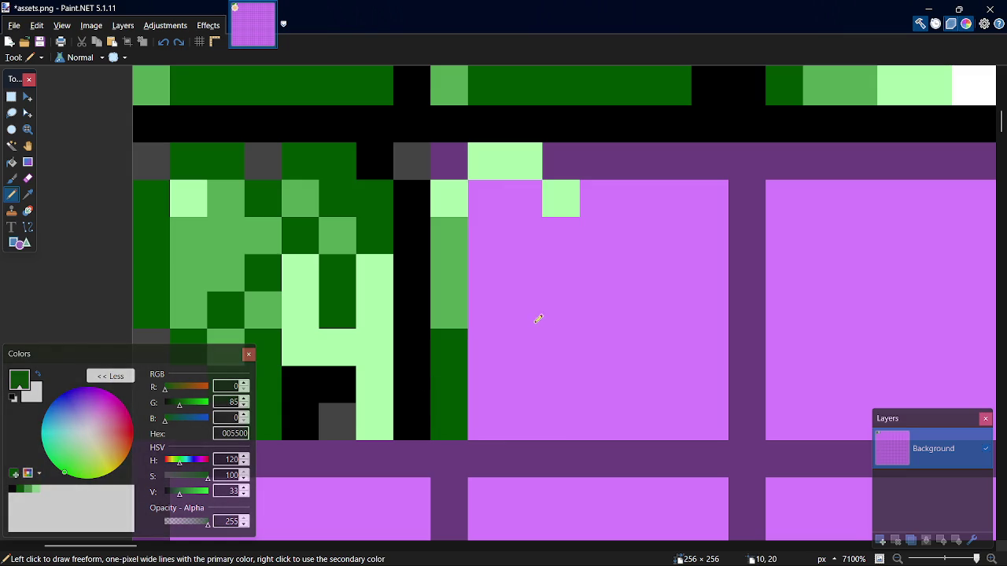
{"action": "key", "text": "ctrl+z"}
{"action": "key", "text": "ctrl+z"}
{"action": "key", "text": "ctrl+z"}
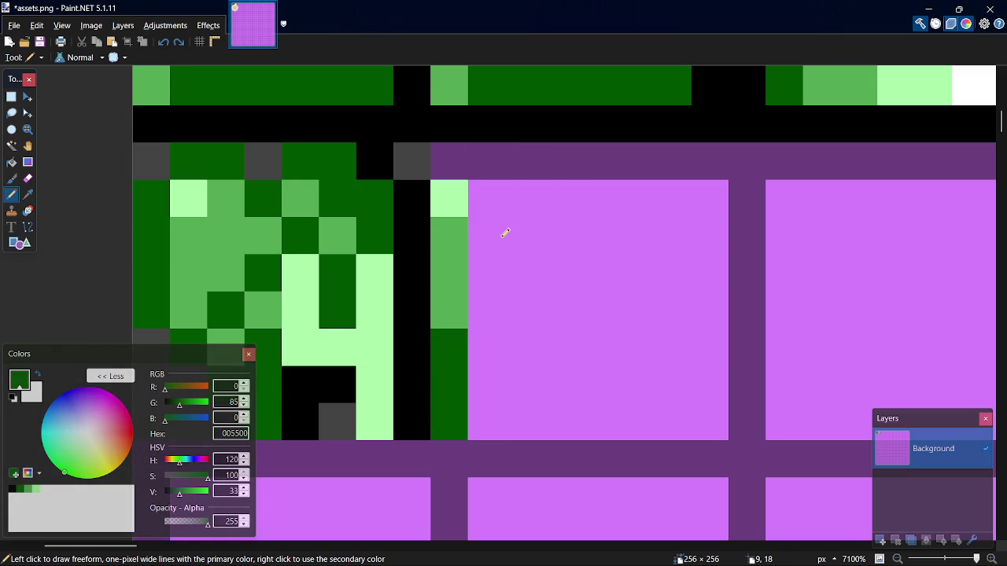
Draw one bullet column with a canvas-sampled light-green tip and a mid-green body.
{"action": "key", "text": "k"}
{"action": "left_click", "coordinate": [457, 193]}
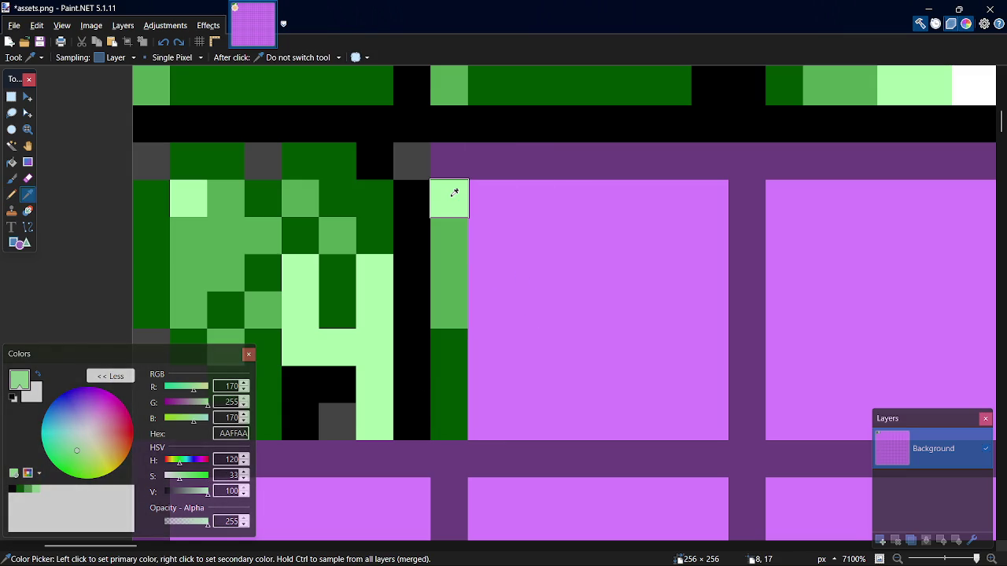
{"action": "key", "text": "p"}
{"action": "left_click", "coordinate": [465, 158]}
{"action": "key", "text": "ctrl+z"}
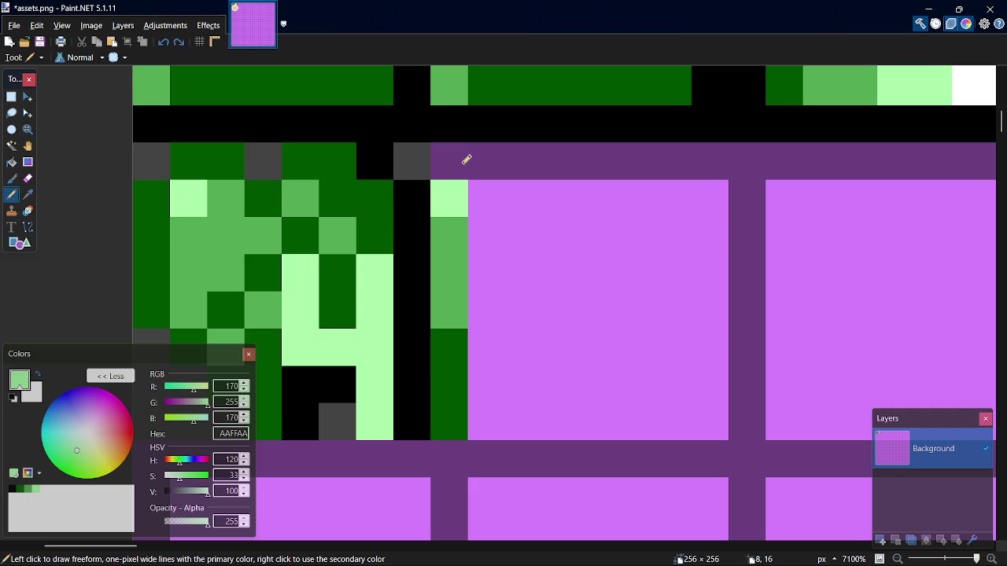
{"action": "left_click", "coordinate": [457, 173]}
{"action": "key", "text": "k"}
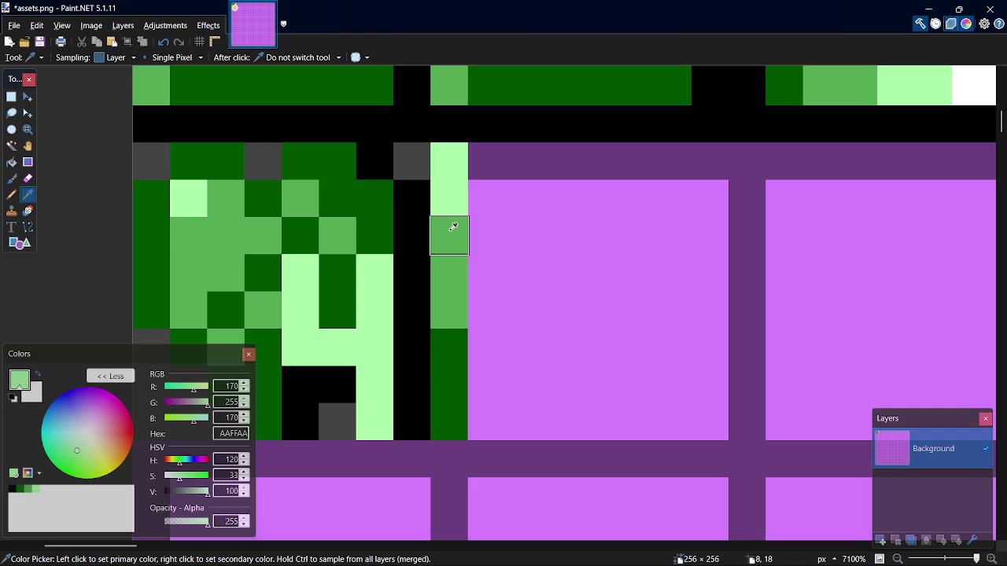
{"action": "left_click", "coordinate": [453, 228]}
{"action": "key", "text": "p"}
{"action": "left_click", "coordinate": [452, 204]}
Select the one-pixel-wide bullet column and duplicate it to the right.
{"action": "key", "text": "s"}
{"action": "mouse_move", "coordinate": [453, 173]}
{"action": "left_mouse_down"}
{"action": "mouse_move", "coordinate": [465, 415]}
{"action": "mouse_move", "coordinate": [546, 388]}
{"action": "mouse_move", "coordinate": [460, 395]}
{"action": "mouse_move", "coordinate": [621, 396]}
{"action": "mouse_move", "coordinate": [456, 386]}
{"action": "mouse_move", "coordinate": [689, 387]}
{"action": "left_mouse_up"}
{"action": "key", "text": "m"}
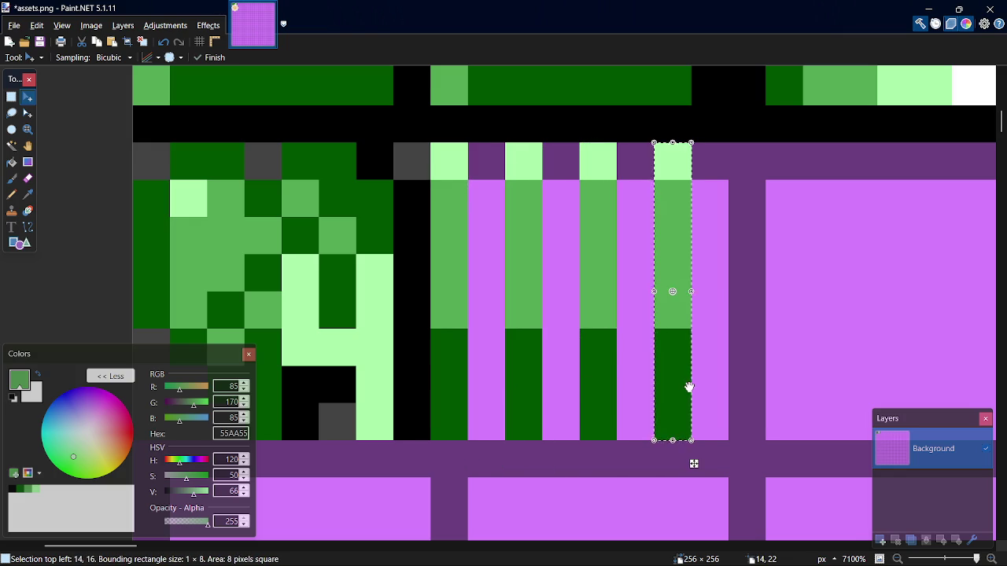
Set the pencil colour to black and paint a black gap column between bullets.
{"action": "key", "text": "k"}
{"action": "left_click", "coordinate": [650, 387]}
{"action": "key", "text": "p"}
{"action": "left_click", "coordinate": [12, 489]}
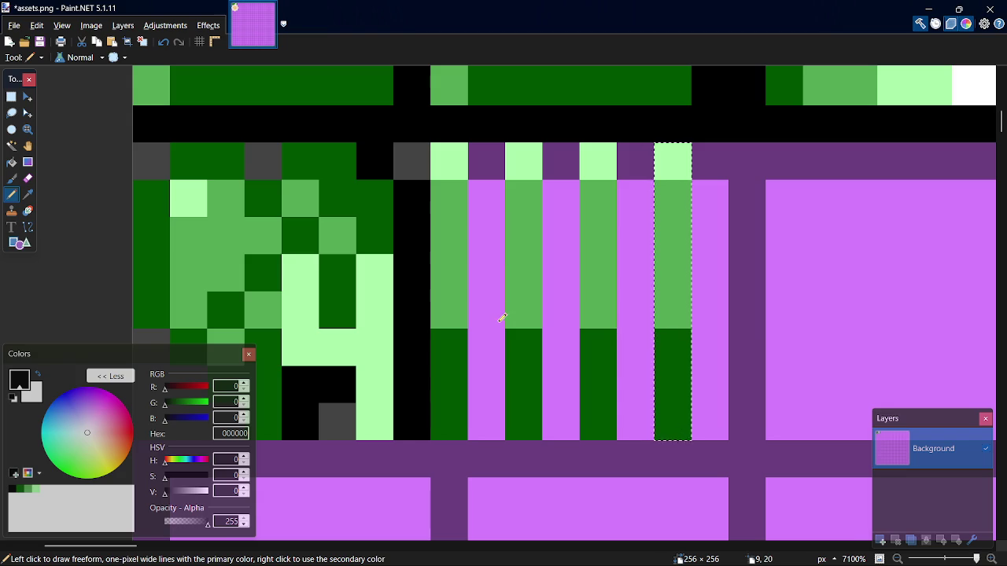
{"action": "key", "text": "ctrl+d"}
{"action": "key", "text": "s"}
{"action": "key", "text": "p"}
{"action": "mouse_move", "coordinate": [496, 386]}
{"action": "left_mouse_down"}
{"action": "mouse_move", "coordinate": [512, 186]}
{"action": "mouse_move", "coordinate": [492, 189]}
{"action": "mouse_move", "coordinate": [483, 400]}
{"action": "mouse_move", "coordinate": [546, 417]}
{"action": "mouse_move", "coordinate": [676, 417]}
{"action": "mouse_move", "coordinate": [650, 382]}
{"action": "mouse_move", "coordinate": [645, 197]}
{"action": "left_mouse_up"}
{"action": "key", "text": "ctrl+z"}
{"action": "key", "text": "ctrl+z"}
{"action": "left_click_drag", "start_coordinate": [638, 157], "coordinate": [640, 376]}
Paint the remaining gap columns and the dark-grey corner cell black, then save the tilesheet.
{"action": "left_click_drag", "start_coordinate": [551, 166], "coordinate": [562, 385]}
{"action": "left_click_drag", "start_coordinate": [712, 401], "coordinate": [722, 158]}
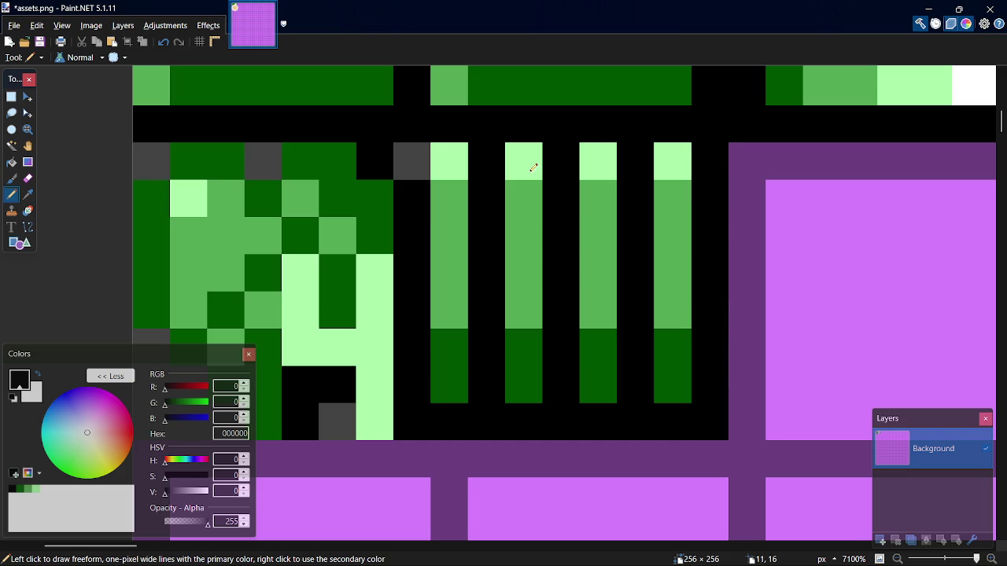
{"action": "left_click", "coordinate": [414, 160]}
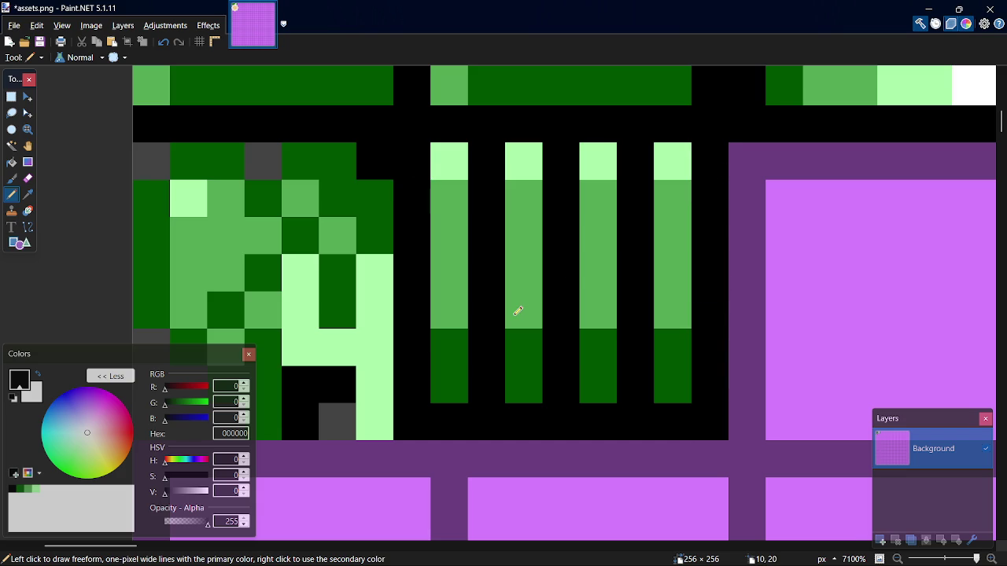
{"action": "key", "text": "ctrl+s"}
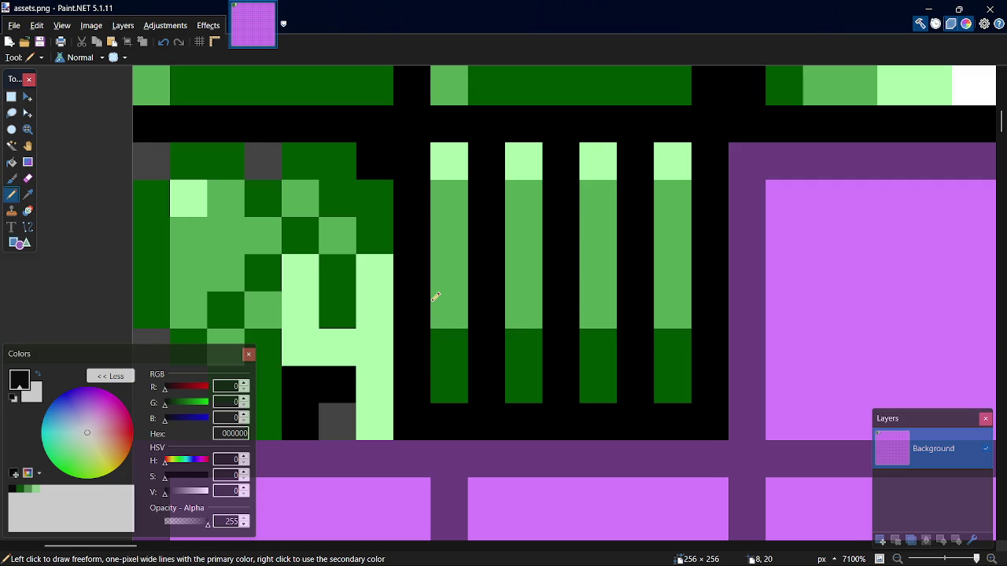
Undo the black painting and repaint the three gaps between bullets black.
{"action": "key", "text": "ctrl+z"}
{"action": "key", "text": "z"}
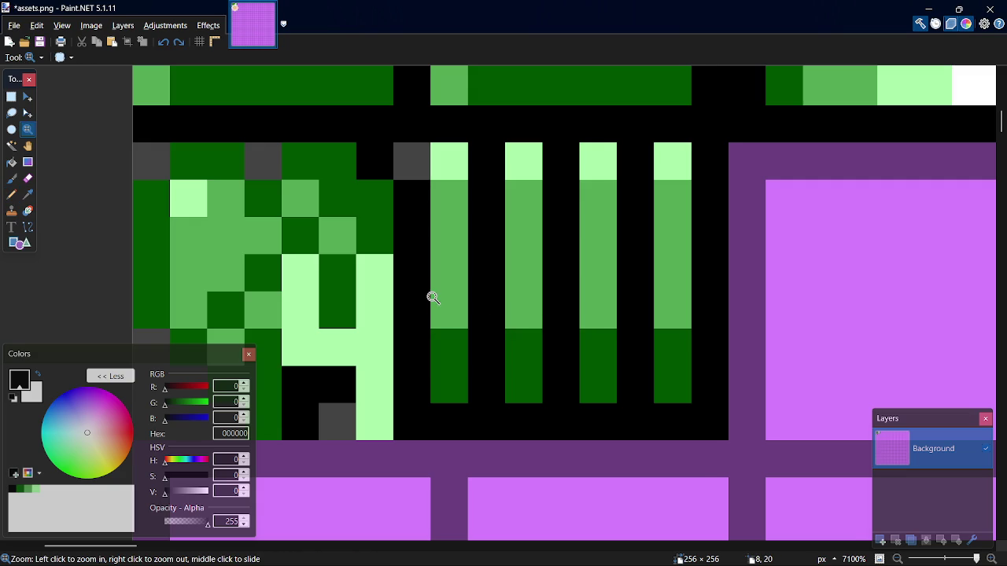
{"action": "key", "text": "ctrl+z"}
{"action": "key", "text": "ctrl+z"}
{"action": "key", "text": "ctrl+z"}
{"action": "key", "text": "ctrl+z"}
{"action": "key", "text": "ctrl+z"}
{"action": "key", "text": "ctrl+z"}
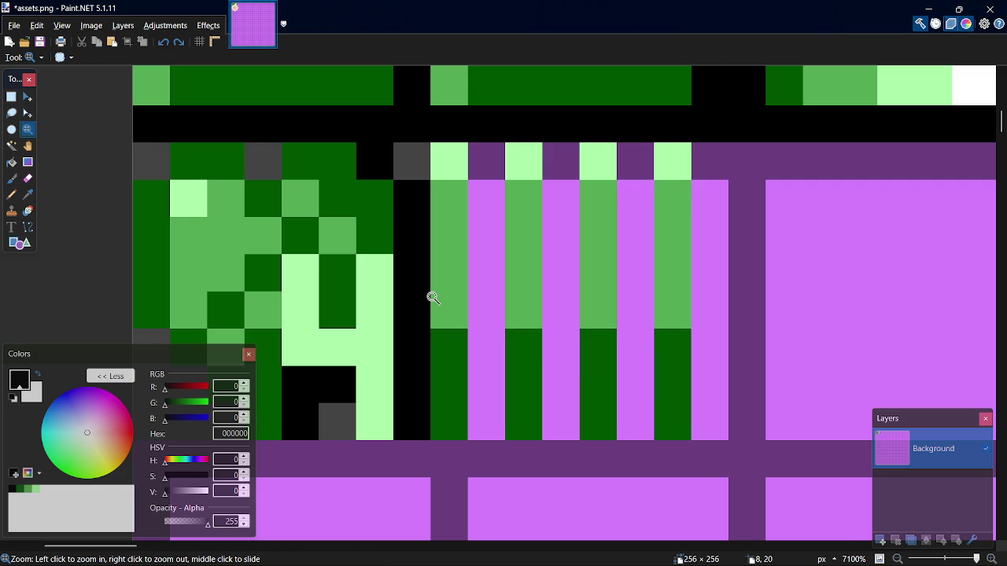
{"action": "key", "text": "p"}
{"action": "left_click_drag", "start_coordinate": [503, 166], "coordinate": [493, 411]}
{"action": "left_click_drag", "start_coordinate": [566, 169], "coordinate": [572, 414]}
{"action": "mouse_move", "coordinate": [647, 165]}
{"action": "left_mouse_down"}
{"action": "mouse_move", "coordinate": [646, 421]}
{"action": "mouse_move", "coordinate": [714, 156]}
{"action": "left_mouse_up"}
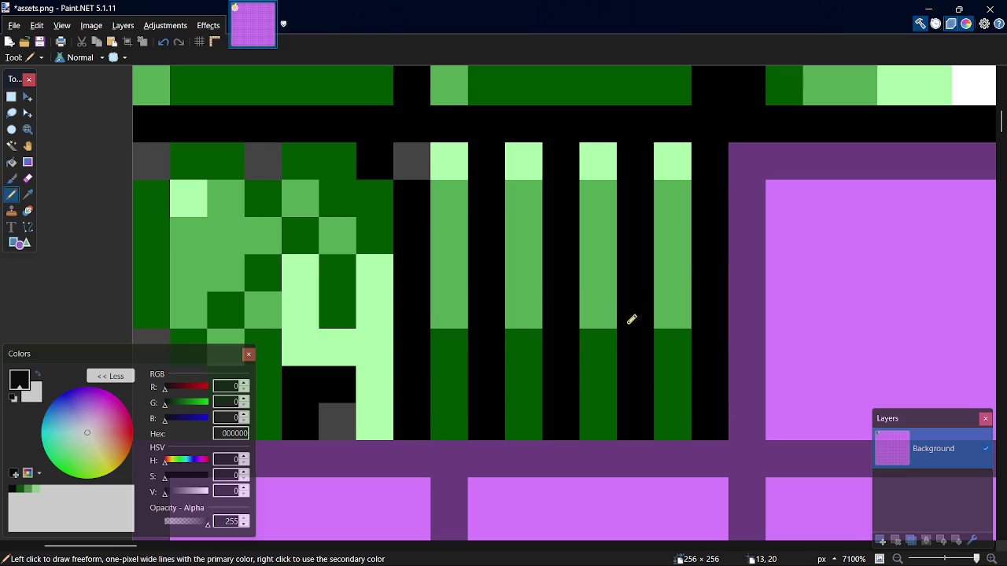
Try shifting the 8×8 ammo tile three pixels right, then revert the move and clear the selection.
{"action": "key", "text": "s"}
{"action": "mouse_move", "coordinate": [449, 162]}
{"action": "left_mouse_down"}
{"action": "mouse_move", "coordinate": [699, 395]}
{"action": "mouse_move", "coordinate": [699, 418]}
{"action": "left_mouse_up"}
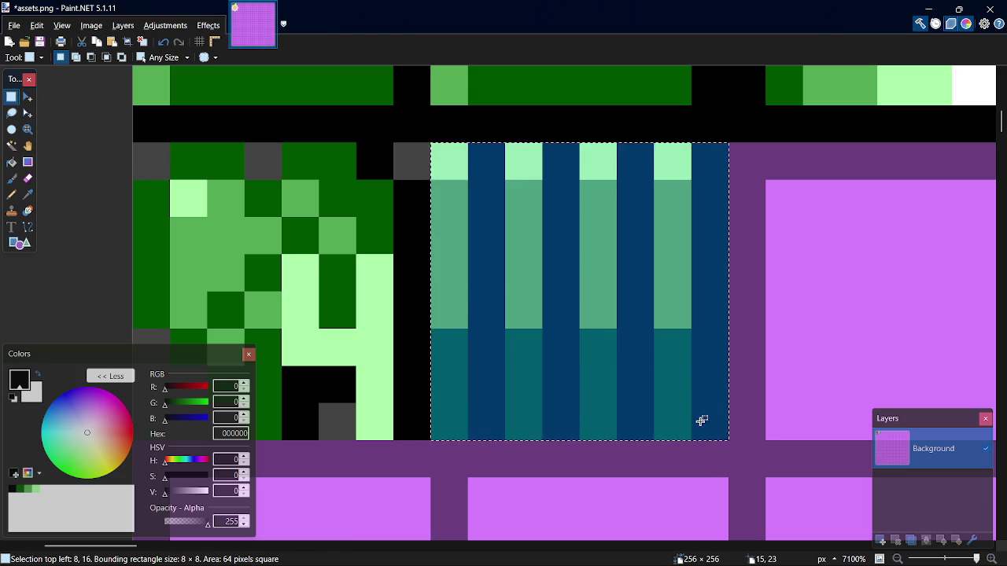
{"action": "key", "text": "m"}
{"action": "left_click_drag", "start_coordinate": [626, 387], "coordinate": [771, 387]}
{"action": "key", "text": "ctrl+z"}
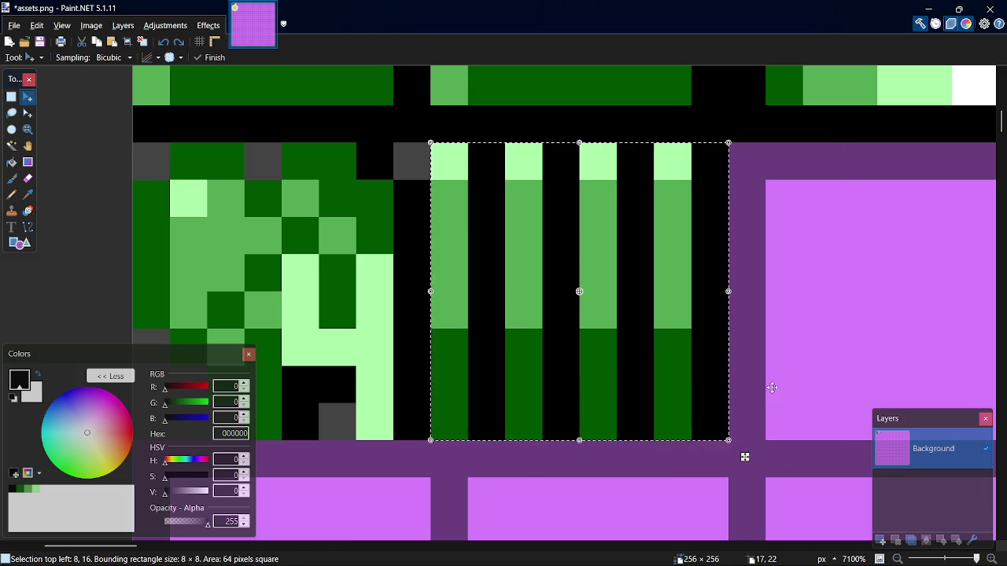
{"action": "key", "text": "s"}
{"action": "key", "text": "ctrl+d"}
{"action": "key", "text": "p"}
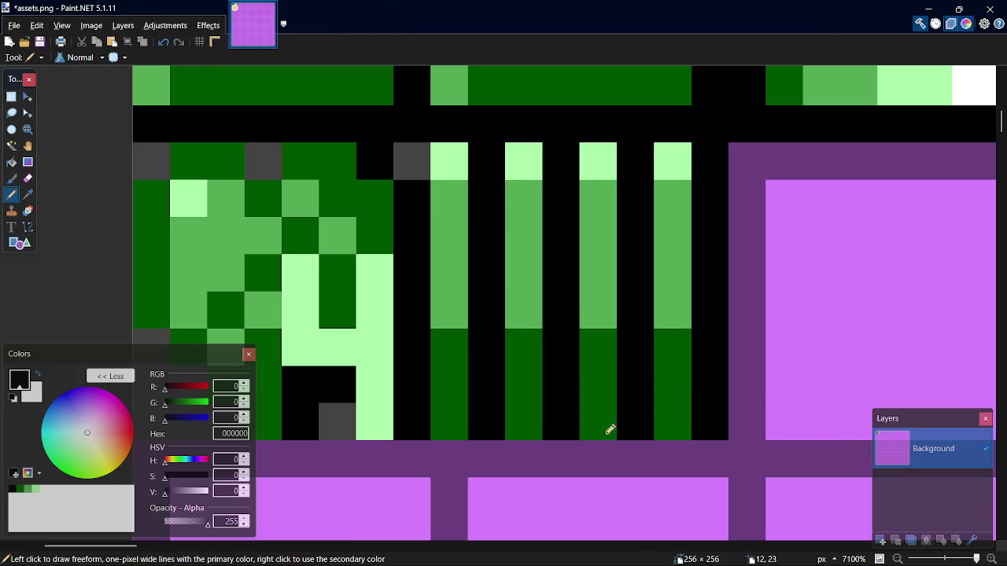
{"action": "key", "text": "alt+Tab"}
{"action": "key", "text": "alt+Tab"}
{"action": "key", "text": "alt+Tab"}
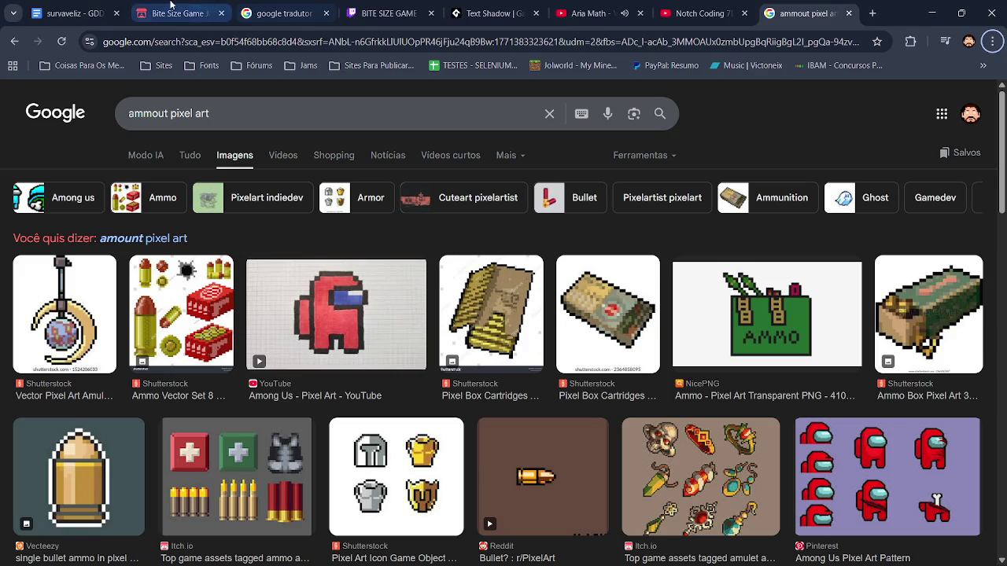
Check the survaveliz game design document tab in Chrome, then return to assets.png in Paint.NET.
{"action": "key", "text": "ctrl+1"}
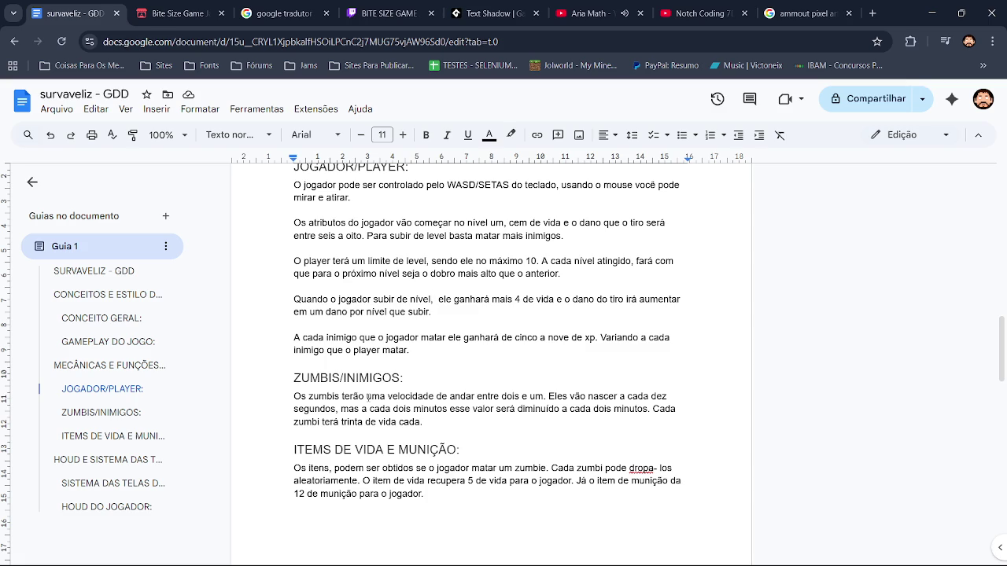
{"action": "key", "text": "alt+Tab"}
{"action": "key", "text": "alt+Tab+Tab"}
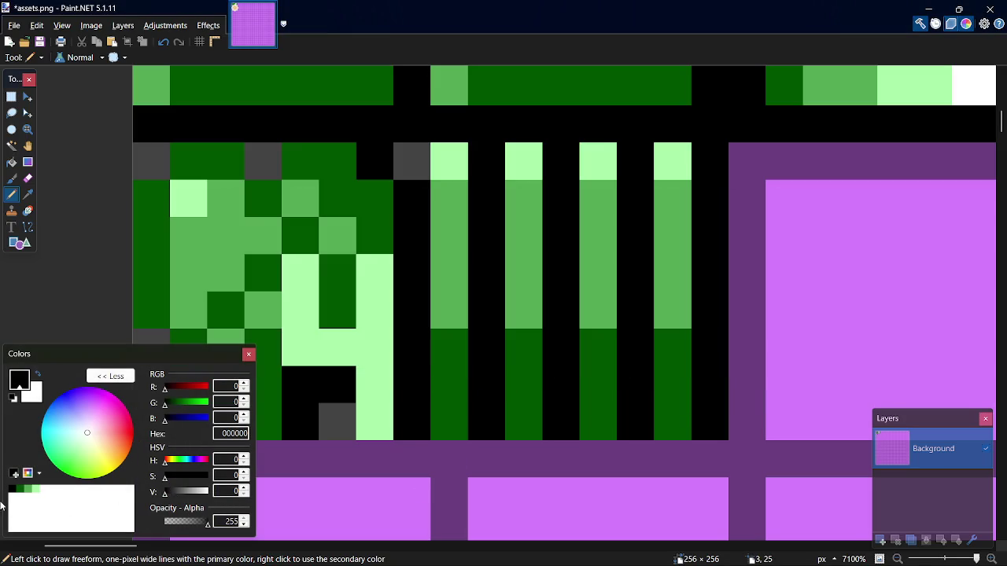
Sample the dark base green and extend the first and second bullets' dark bases upward.
{"action": "left_click", "coordinate": [36, 489]}
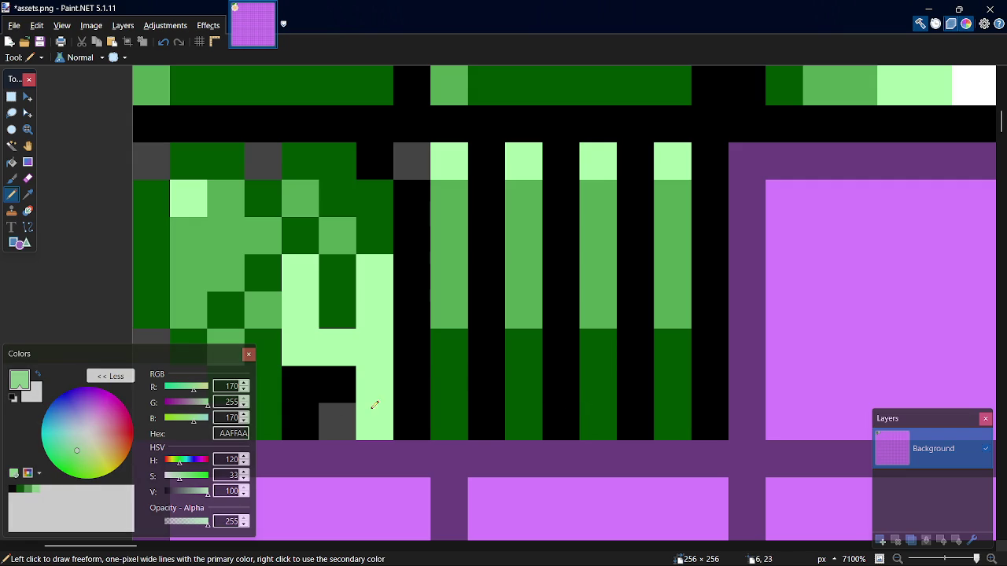
{"action": "key", "text": "k"}
{"action": "left_click", "coordinate": [455, 380]}
{"action": "key", "text": "p"}
{"action": "left_click", "coordinate": [458, 313]}
{"action": "left_click", "coordinate": [458, 273]}
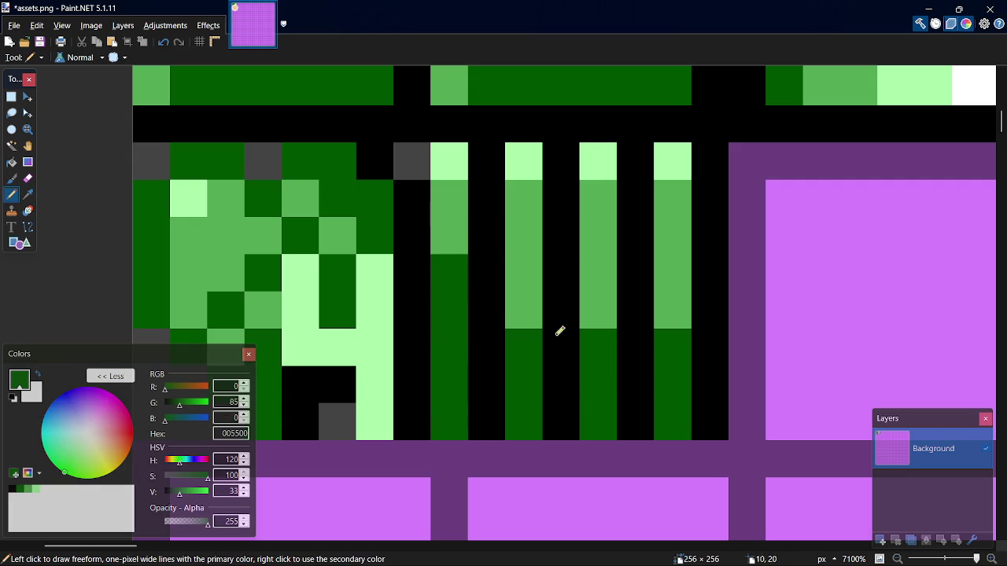
{"action": "left_click_drag", "start_coordinate": [558, 314], "coordinate": [532, 294]}
{"action": "key", "text": "ctrl+z"}
{"action": "left_click", "coordinate": [530, 271]}
{"action": "left_click", "coordinate": [623, 315]}
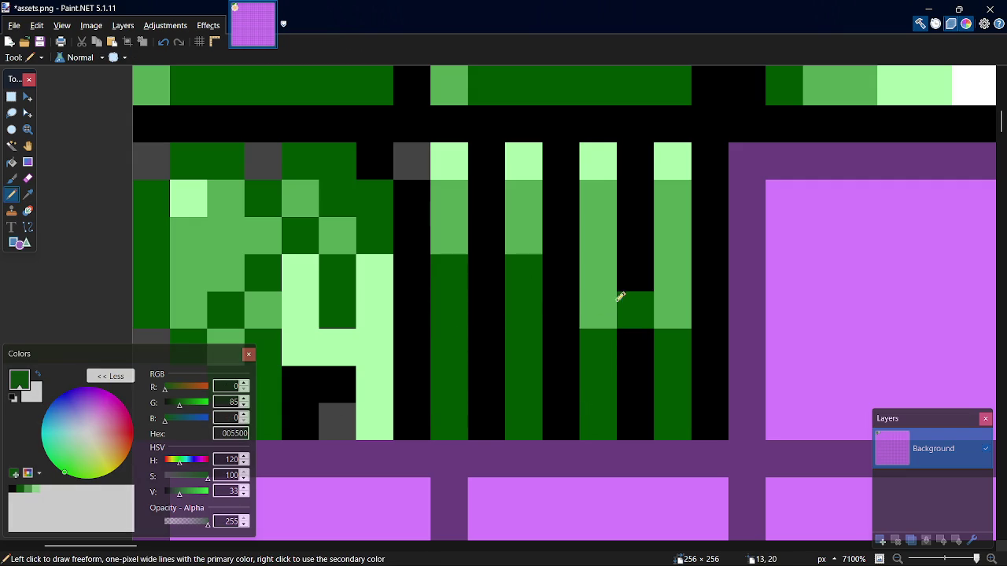
Extend the third and fourth bullets' dark-green bases upward, fixing misplaced cells.
{"action": "key", "text": "ctrl+z"}
{"action": "left_click", "coordinate": [607, 311]}
{"action": "left_click", "coordinate": [608, 234]}
{"action": "key", "text": "ctrl+z"}
{"action": "left_click", "coordinate": [597, 274]}
{"action": "left_click", "coordinate": [678, 315]}
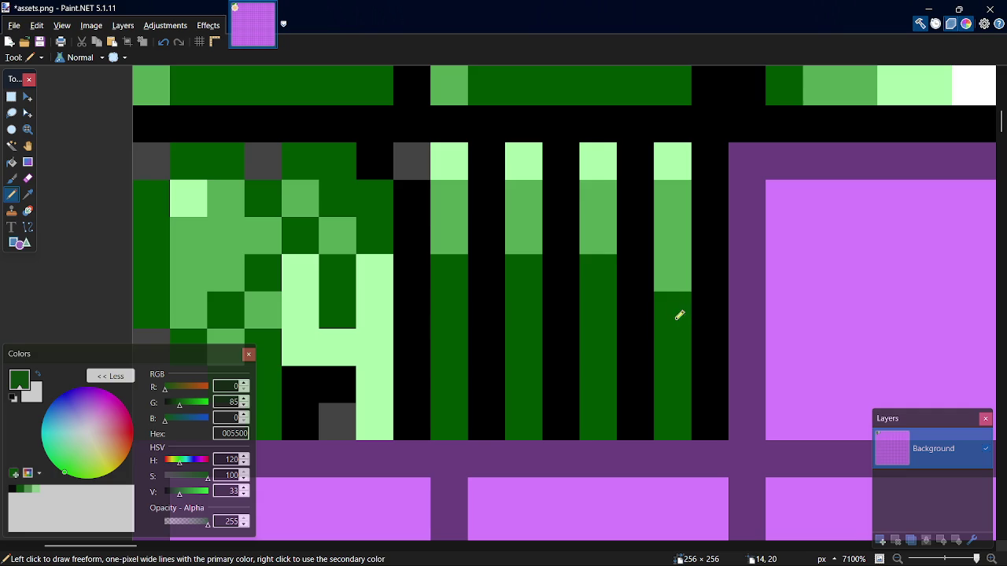
{"action": "left_click", "coordinate": [671, 275]}
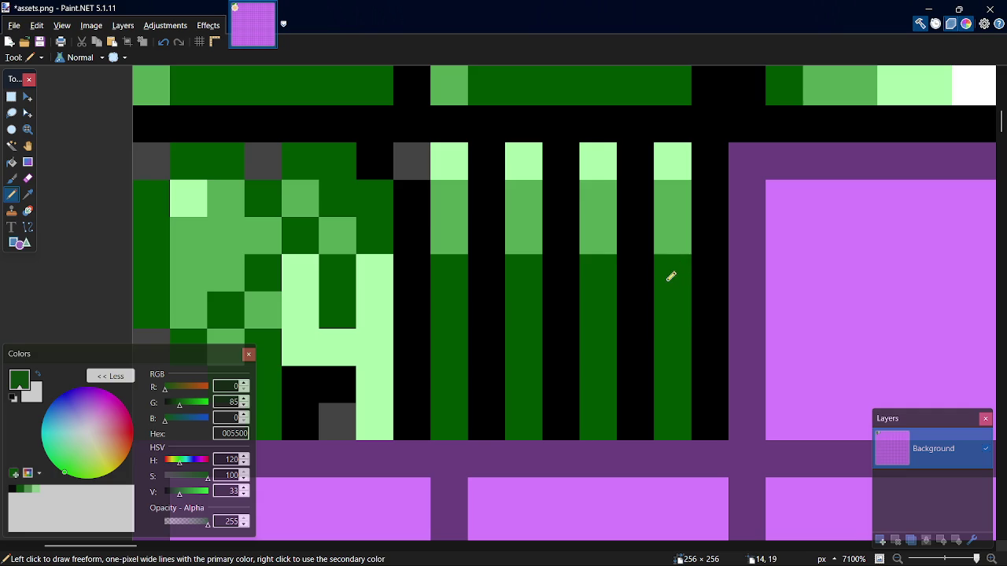
Try mid-green cells in the bottom gap, then undo both of them.
{"action": "left_click", "coordinate": [28, 489]}
{"action": "left_click", "coordinate": [630, 377]}
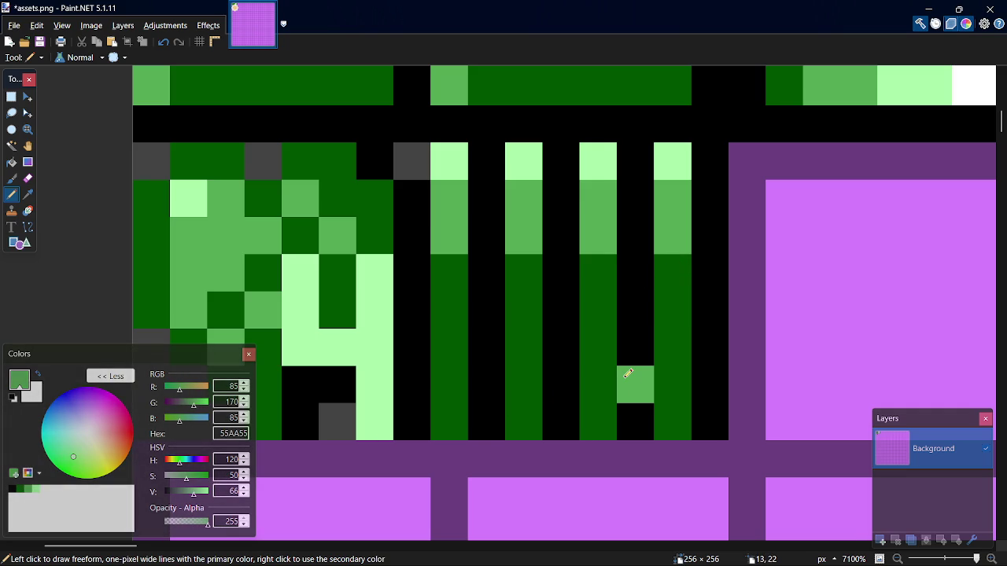
{"action": "left_click", "coordinate": [620, 222]}
{"action": "key", "text": "ctrl+z"}
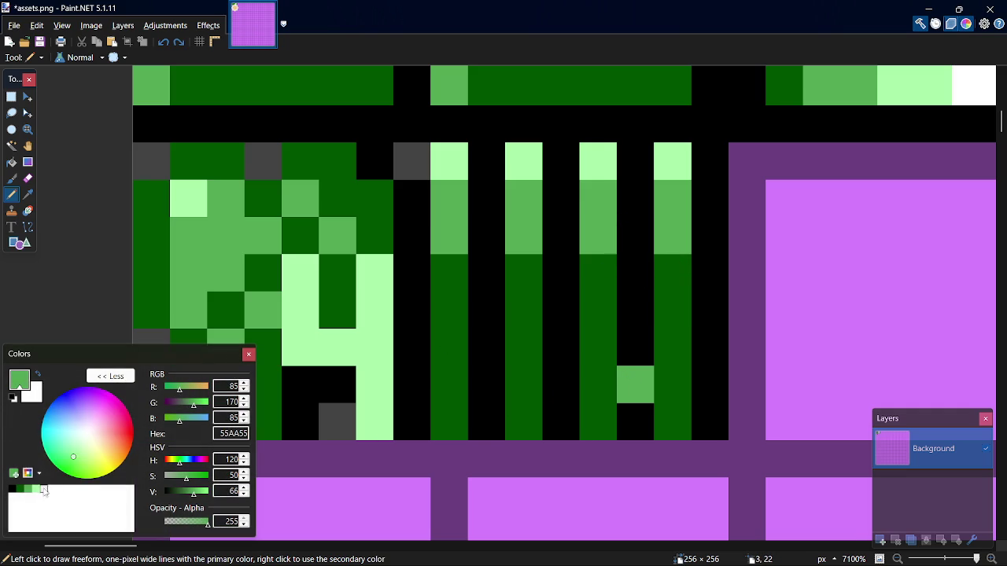
{"action": "key", "text": "ctrl+z"}
{"action": "left_click", "coordinate": [36, 490]}
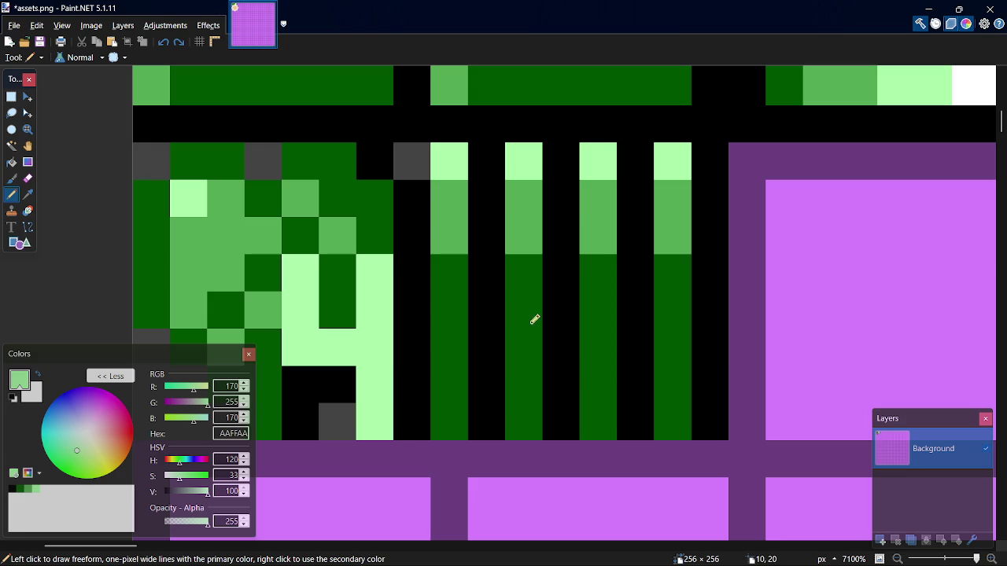
Paint light-green cells along the first bullet's base, undoing stray strokes.
{"action": "mouse_move", "coordinate": [555, 296]}
{"action": "left_mouse_down"}
{"action": "mouse_move", "coordinate": [542, 313]}
{"action": "mouse_move", "coordinate": [558, 354]}
{"action": "mouse_move", "coordinate": [542, 406]}
{"action": "mouse_move", "coordinate": [568, 413]}
{"action": "mouse_move", "coordinate": [574, 370]}
{"action": "mouse_move", "coordinate": [540, 330]}
{"action": "left_mouse_up"}
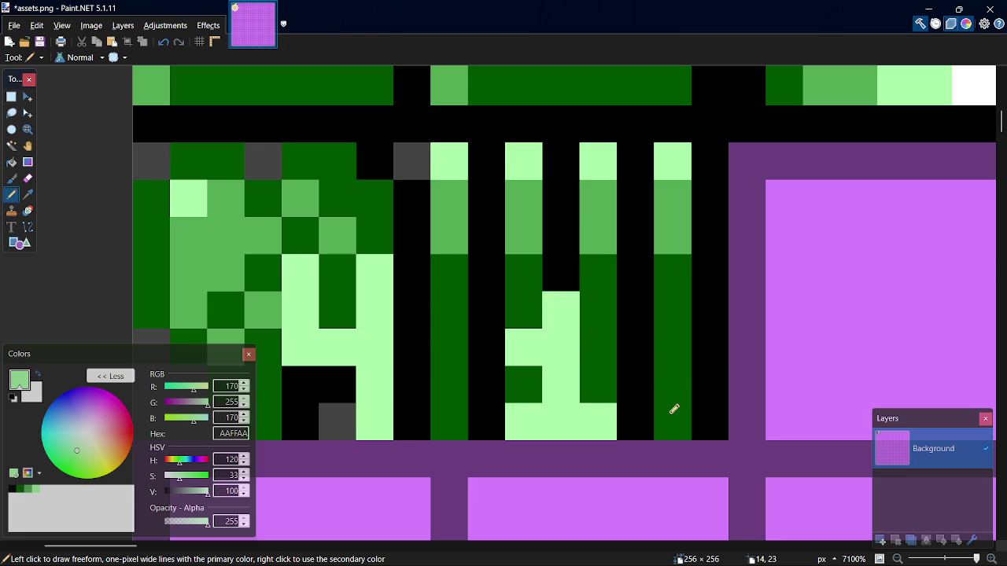
{"action": "key", "text": "ctrl+z"}
{"action": "key", "text": "ctrl+z"}
{"action": "key", "text": "ctrl+z"}
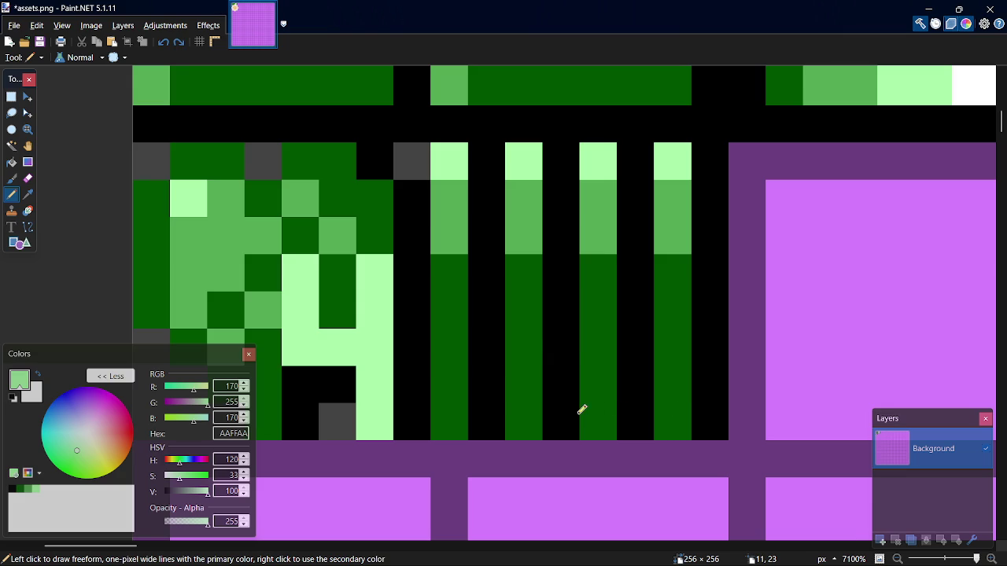
{"action": "mouse_move", "coordinate": [486, 411]}
{"action": "left_mouse_down"}
{"action": "mouse_move", "coordinate": [496, 315]}
{"action": "mouse_move", "coordinate": [518, 354]}
{"action": "left_mouse_up"}
{"action": "key", "text": "ctrl+z"}
{"action": "mouse_move", "coordinate": [476, 410]}
{"action": "left_mouse_down"}
{"action": "mouse_move", "coordinate": [456, 412]}
{"action": "mouse_move", "coordinate": [524, 408]}
{"action": "left_mouse_up"}
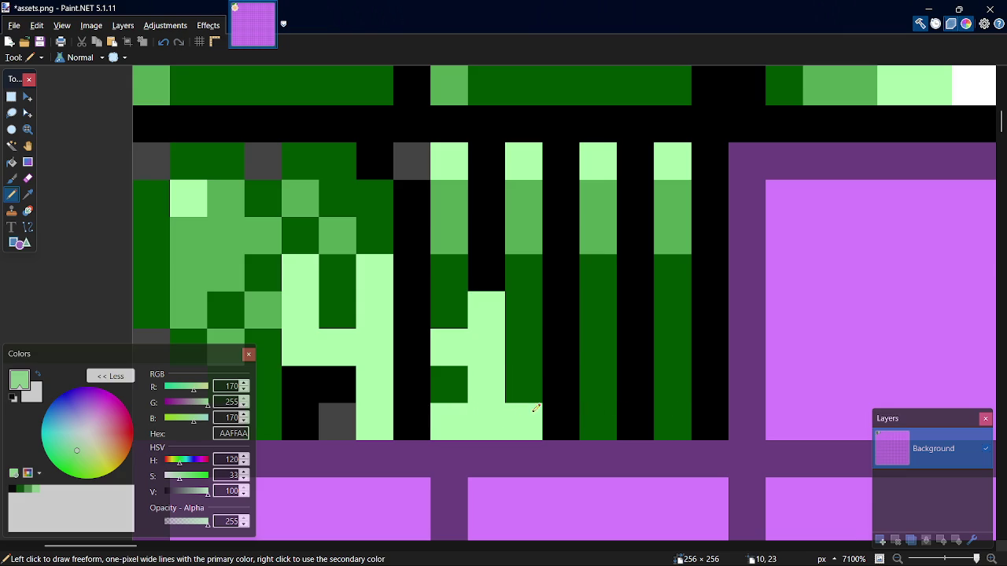
{"action": "left_click", "coordinate": [581, 375]}
{"action": "key", "text": "ctrl+z"}
Paint light-green cells up the next columns, along the base and across the top row.
{"action": "left_click_drag", "start_coordinate": [589, 379], "coordinate": [597, 307]}
{"action": "left_click", "coordinate": [627, 410]}
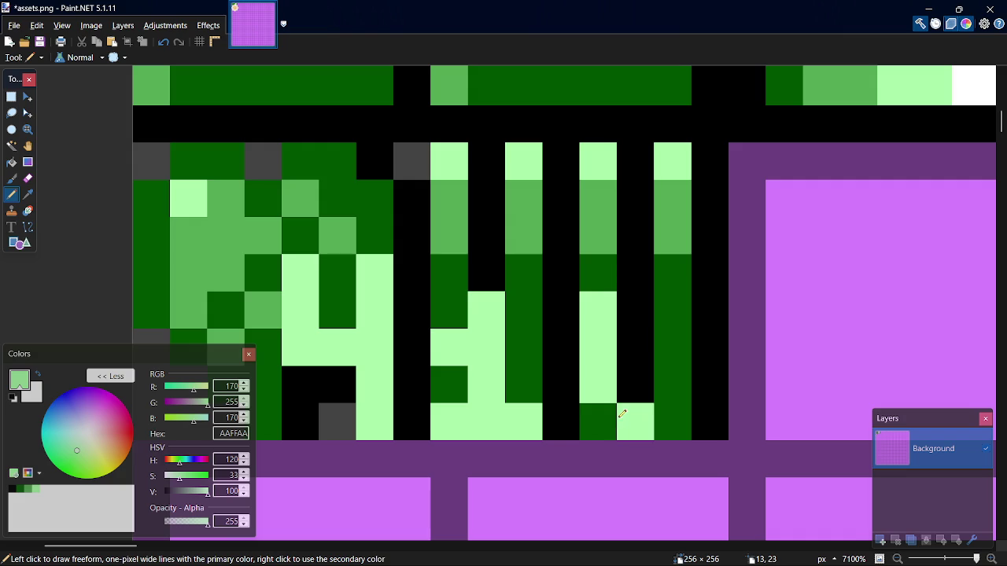
{"action": "left_click", "coordinate": [659, 413]}
{"action": "left_click", "coordinate": [690, 386]}
{"action": "key", "text": "ctrl+z"}
{"action": "mouse_move", "coordinate": [701, 375]}
{"action": "left_mouse_down"}
{"action": "mouse_move", "coordinate": [701, 342]}
{"action": "mouse_move", "coordinate": [681, 297]}
{"action": "left_mouse_up"}
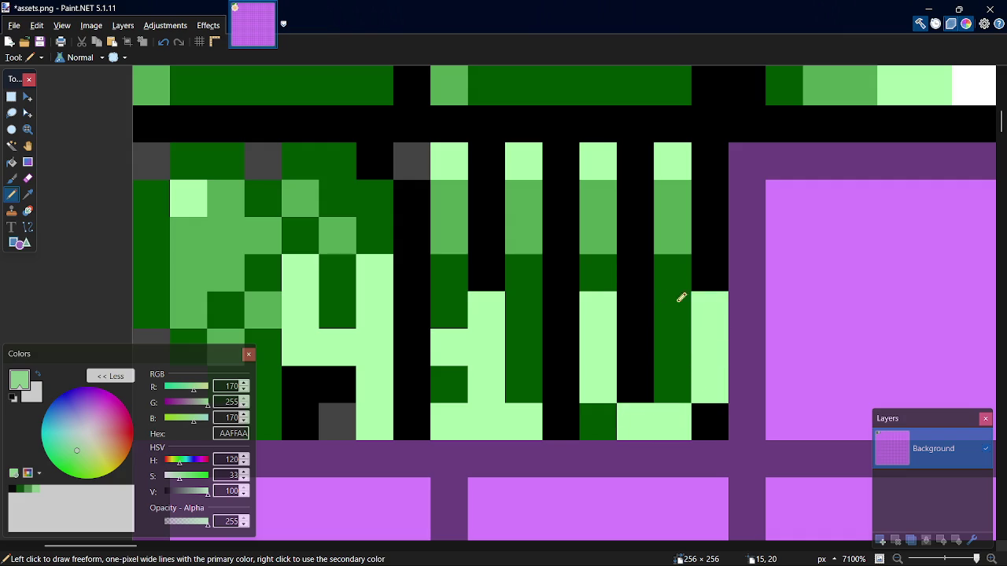
{"action": "left_click", "coordinate": [637, 300]}
{"action": "left_click", "coordinate": [675, 304]}
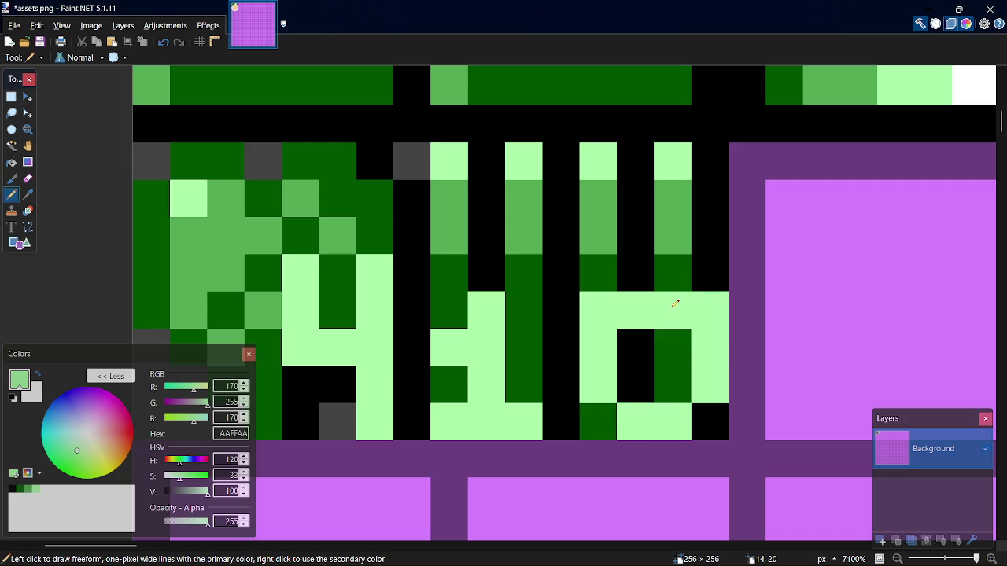
Recolour single cells with sampled dark green, black and light green AAFFAA.
{"action": "key", "text": "k"}
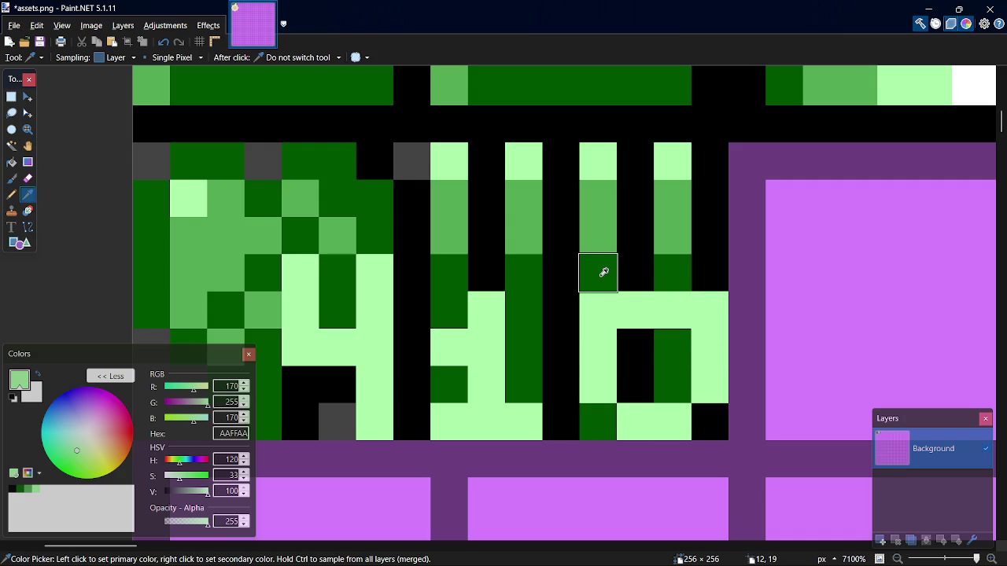
{"action": "left_click", "coordinate": [604, 271]}
{"action": "key", "text": "p"}
{"action": "left_click", "coordinate": [596, 304]}
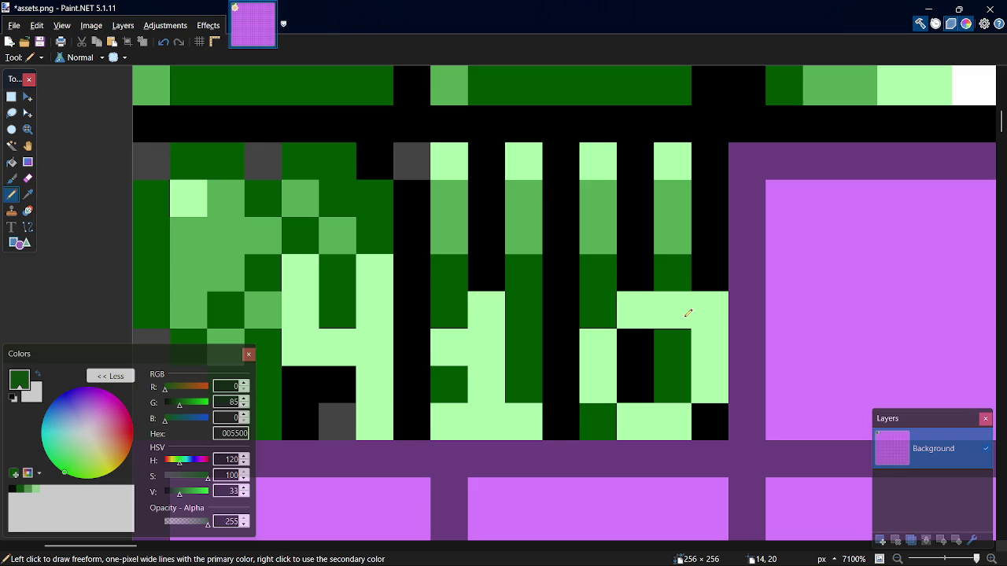
{"action": "key", "text": "k"}
{"action": "left_click", "coordinate": [716, 268]}
{"action": "key", "text": "p"}
{"action": "left_click", "coordinate": [712, 302]}
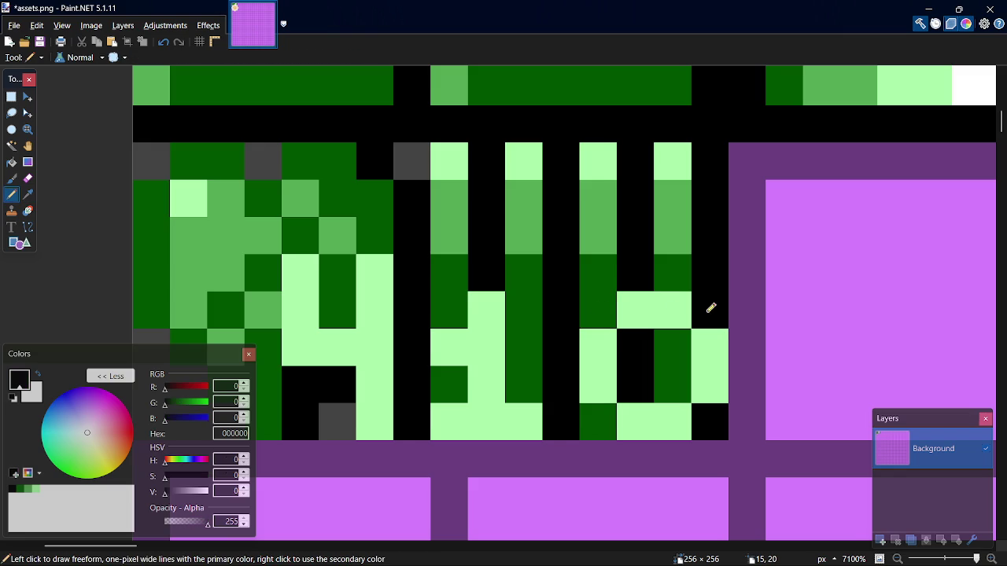
{"action": "key", "text": "k"}
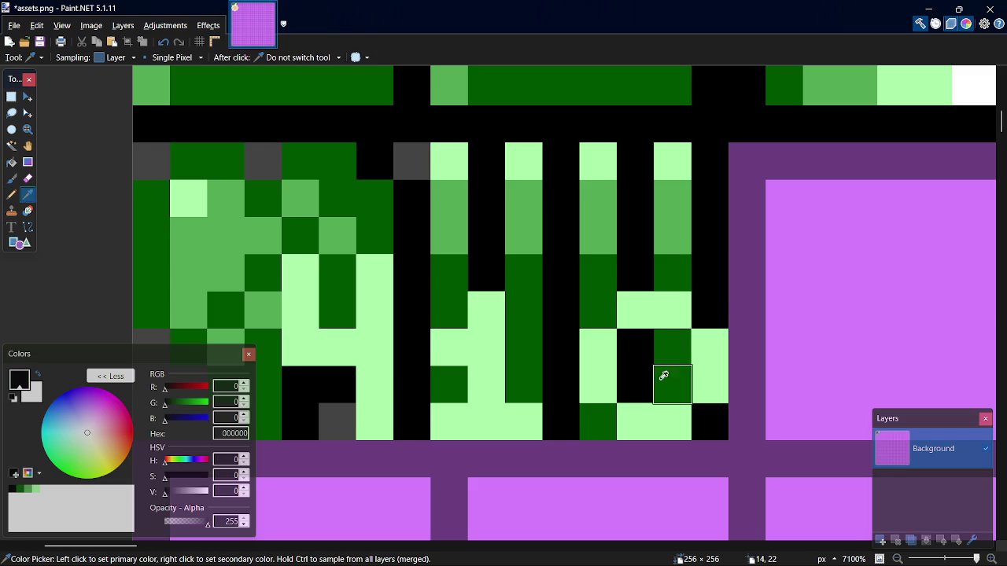
{"action": "left_click", "coordinate": [648, 410]}
{"action": "key", "text": "p"}
{"action": "left_click_drag", "start_coordinate": [659, 357], "coordinate": [648, 377]}
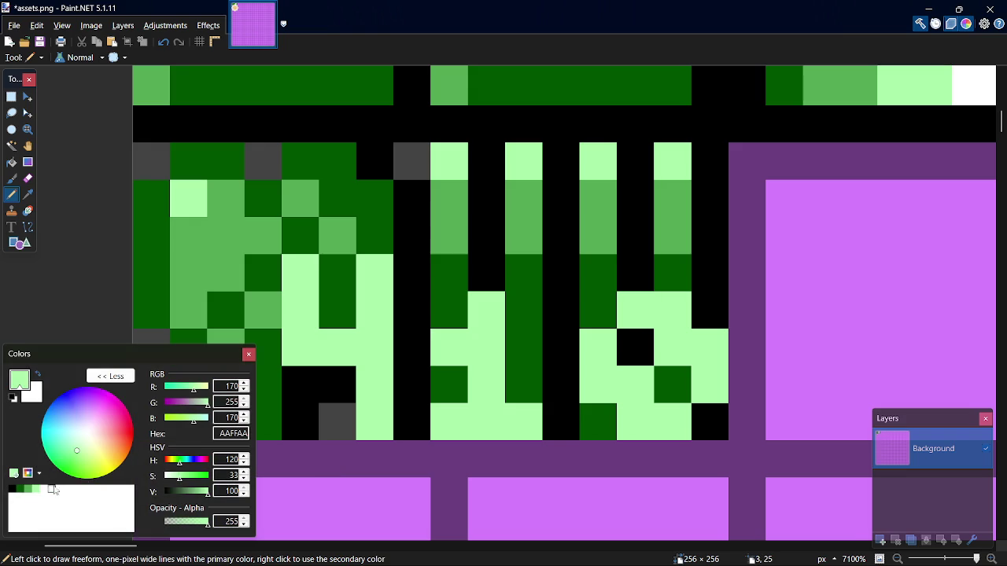
Paint a dark-green column segment black, then undo back through the bullet columns.
{"action": "left_click", "coordinate": [12, 489]}
{"action": "left_click_drag", "start_coordinate": [535, 393], "coordinate": [533, 315]}
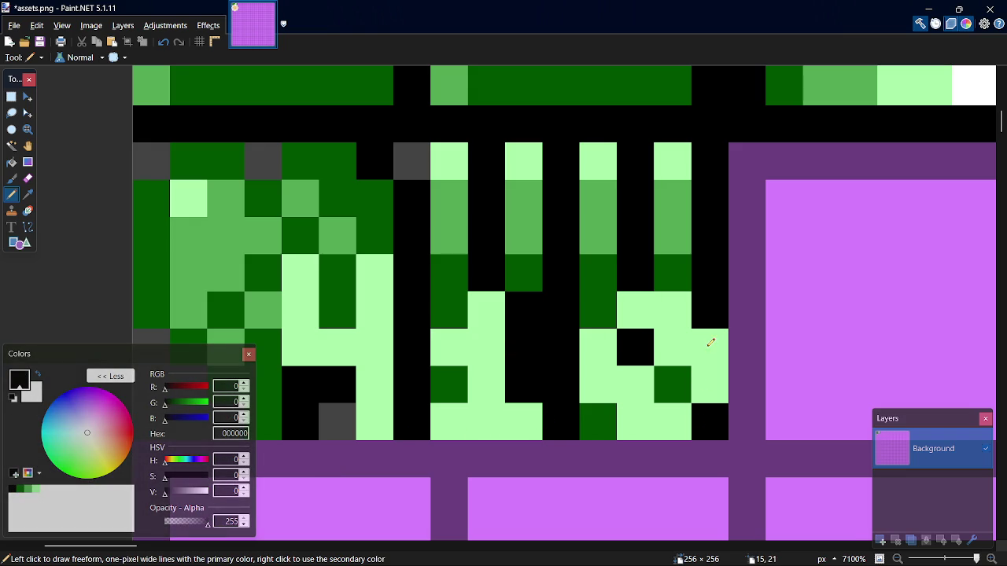
{"action": "key", "text": "ctrl+z"}
{"action": "key", "text": "ctrl+z"}
{"action": "key", "text": "ctrl+z"}
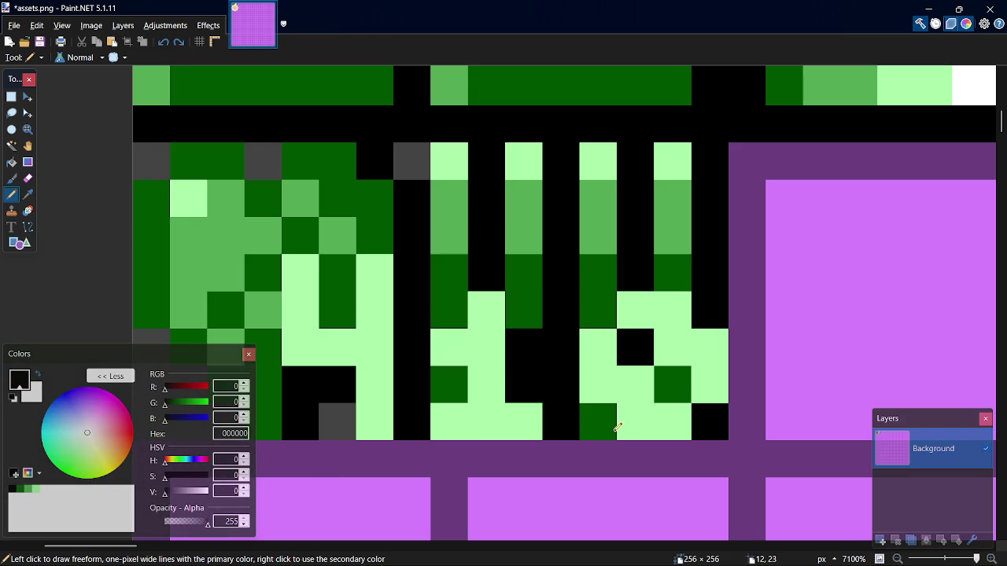
{"action": "key", "text": "ctrl+z"}
{"action": "key", "text": "ctrl+z"}
{"action": "key", "text": "ctrl+z"}
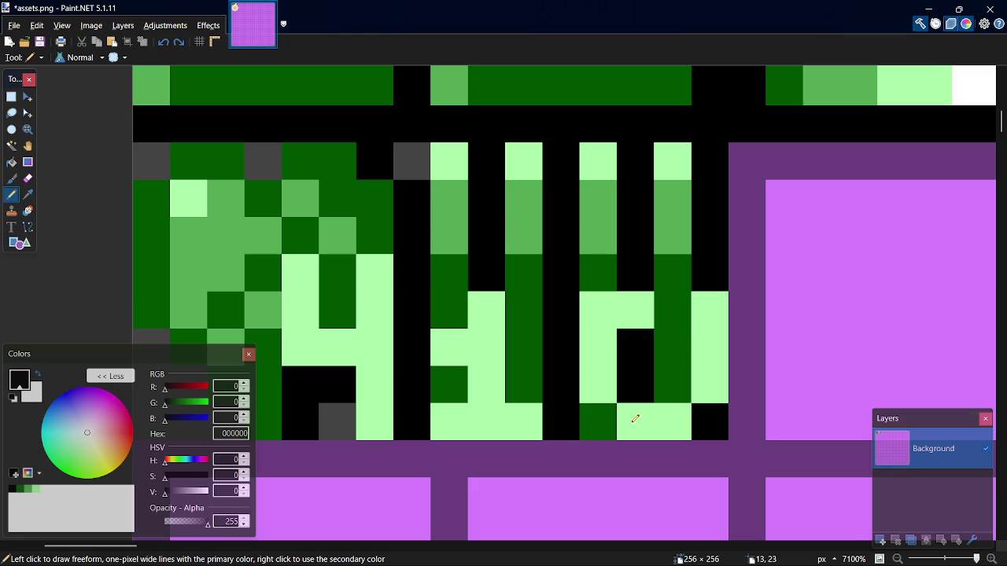
{"action": "key", "text": "ctrl+z"}
{"action": "key", "text": "ctrl+z"}
{"action": "key", "text": "ctrl+z"}
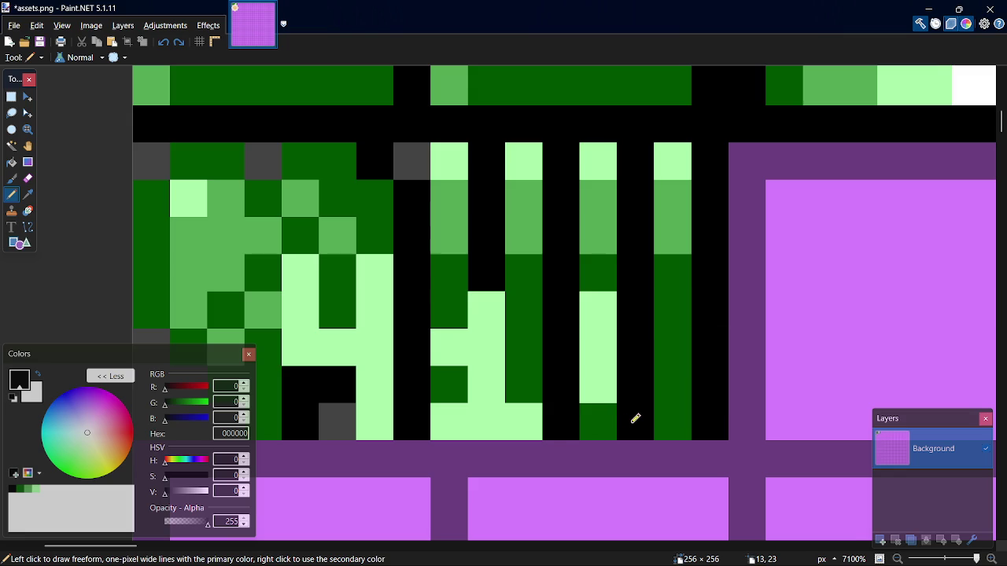
{"action": "key", "text": "ctrl+z"}
{"action": "key", "text": "ctrl+z"}
{"action": "key", "text": "ctrl+z"}
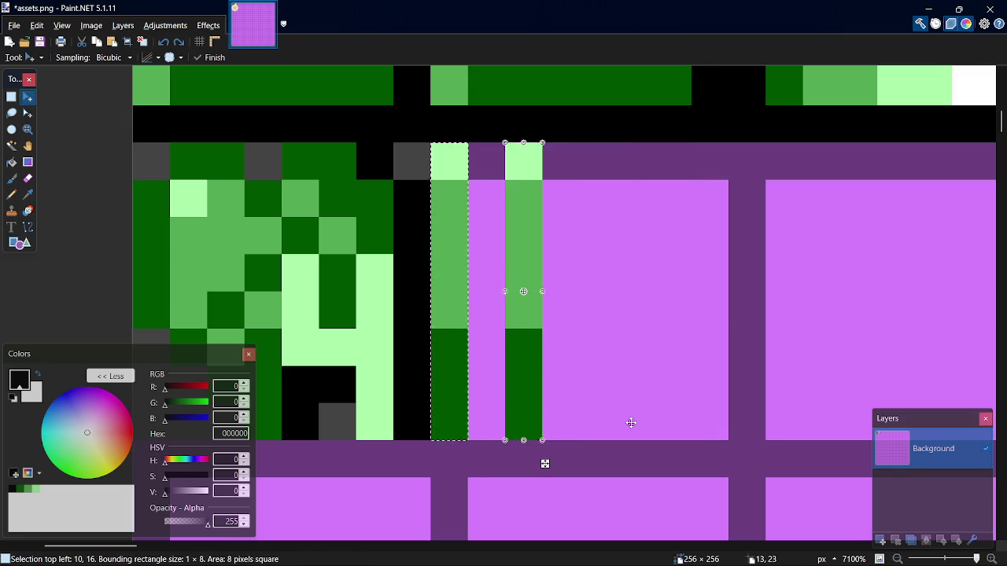
Undo the last stripe, save assets.png, and paint a 55AA55 medium-green row across the tile.
{"action": "key", "text": "ctrl+z"}
{"action": "key", "text": "ctrl+z"}
{"action": "key", "text": "ctrl+z"}
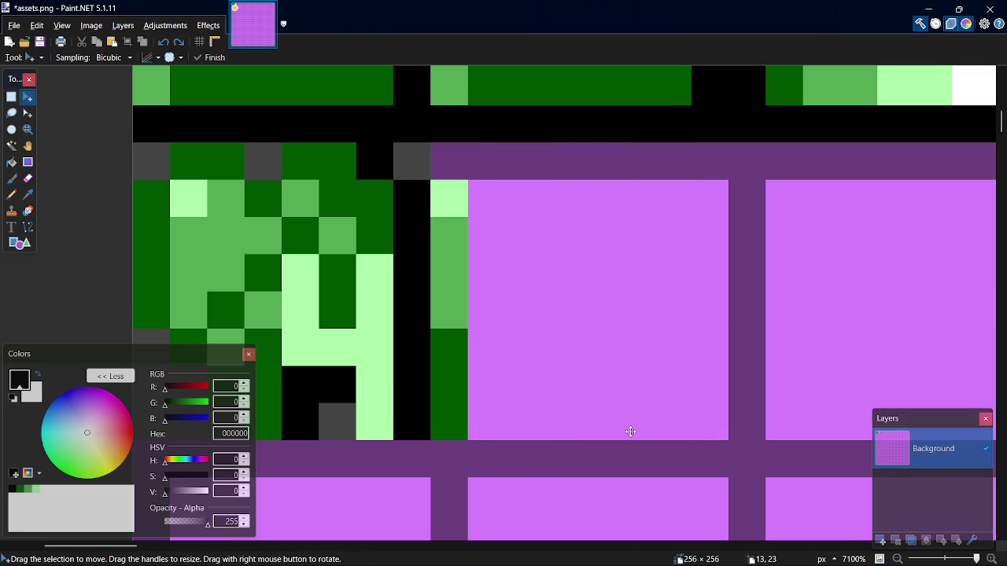
{"action": "key", "text": "ctrl+s"}
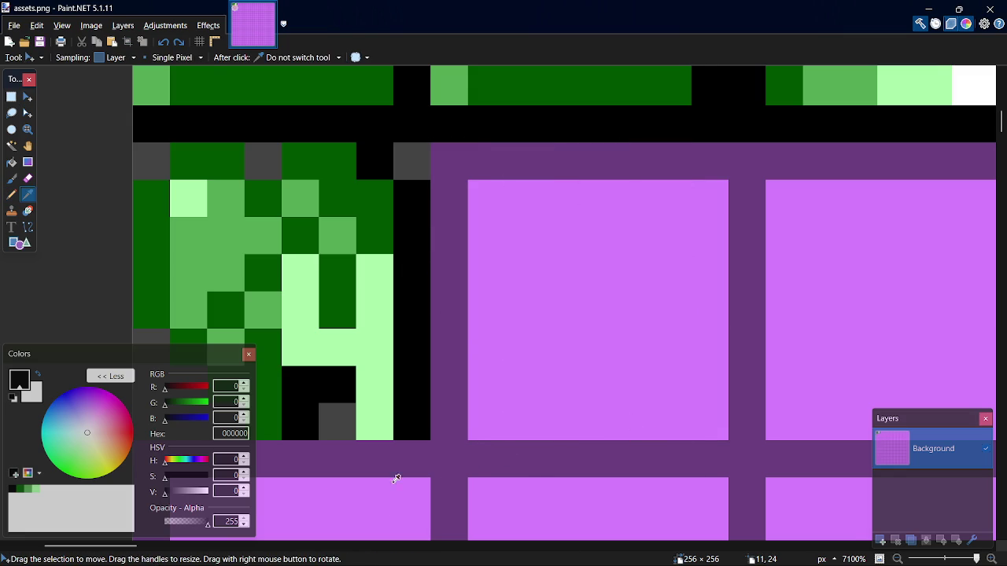
{"action": "key", "text": "k"}
{"action": "left_click", "coordinate": [29, 489]}
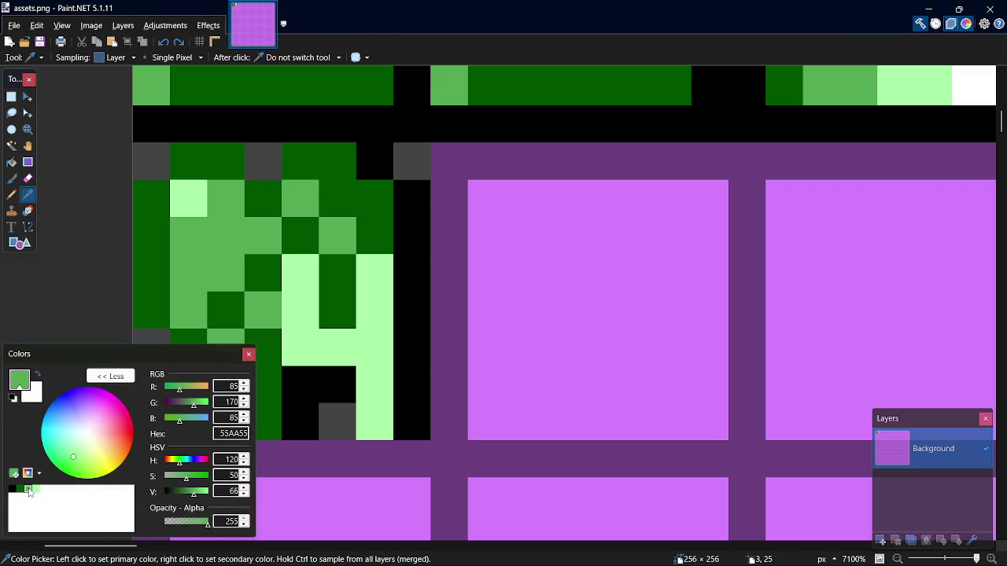
{"action": "key", "text": "p"}
{"action": "left_click", "coordinate": [465, 314]}
{"action": "left_click_drag", "start_coordinate": [466, 313], "coordinate": [722, 302]}
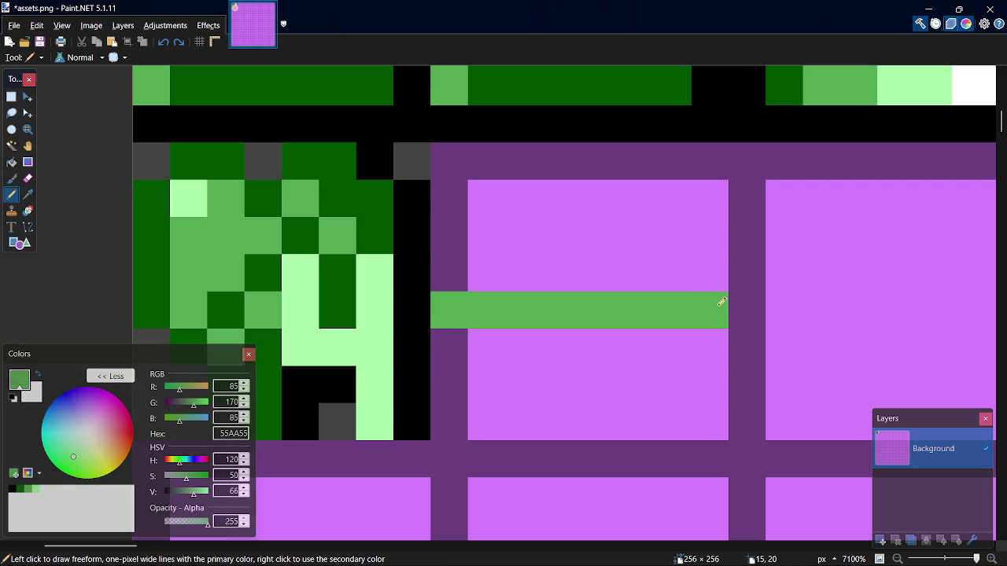
Paint light-green AAFFAA cells across the top and edges of the purple ammo tile.
{"action": "left_click", "coordinate": [44, 490]}
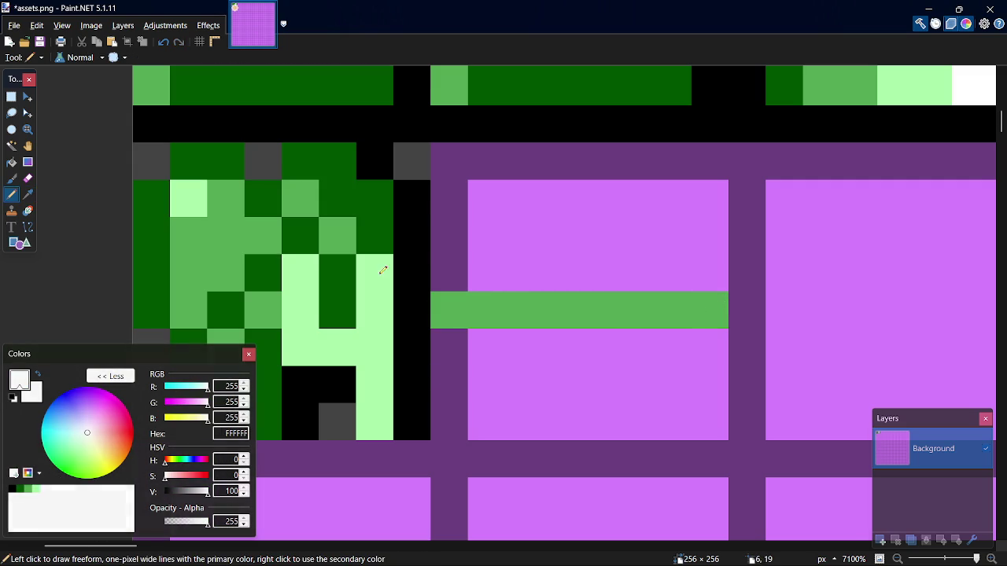
{"action": "left_click", "coordinate": [36, 489]}
{"action": "left_click", "coordinate": [456, 263]}
{"action": "left_click", "coordinate": [482, 236]}
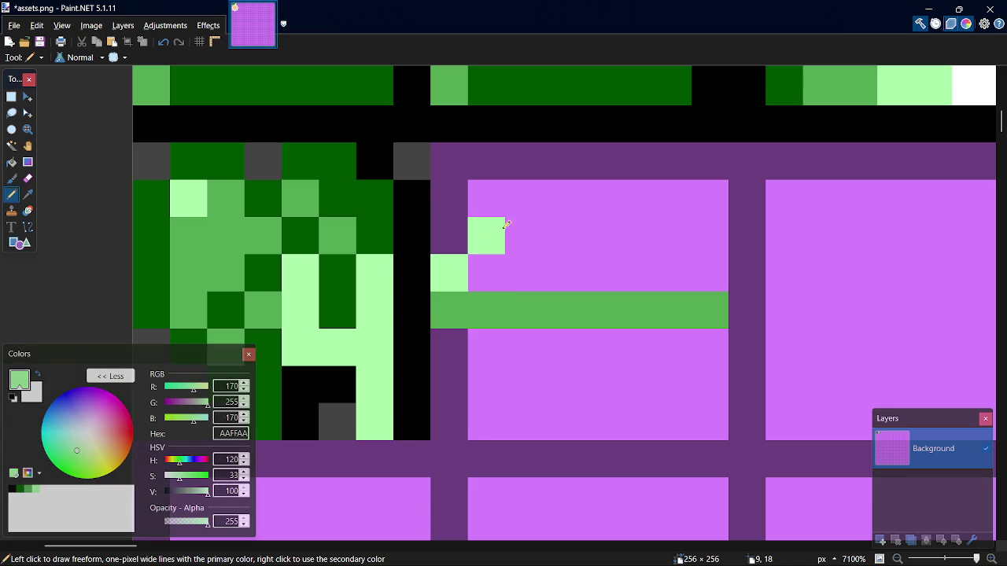
{"action": "left_click_drag", "start_coordinate": [521, 209], "coordinate": [675, 204]}
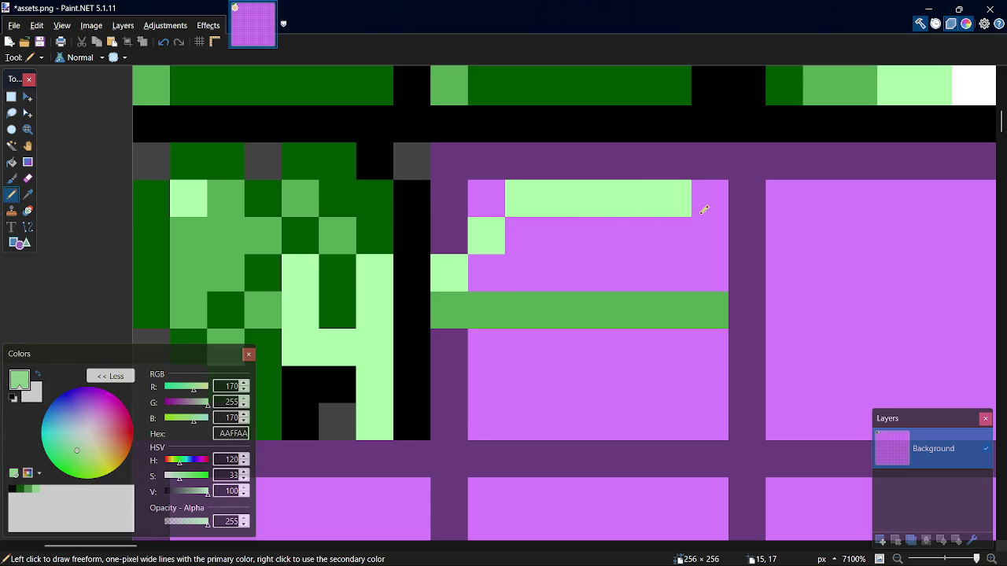
{"action": "left_click", "coordinate": [677, 277]}
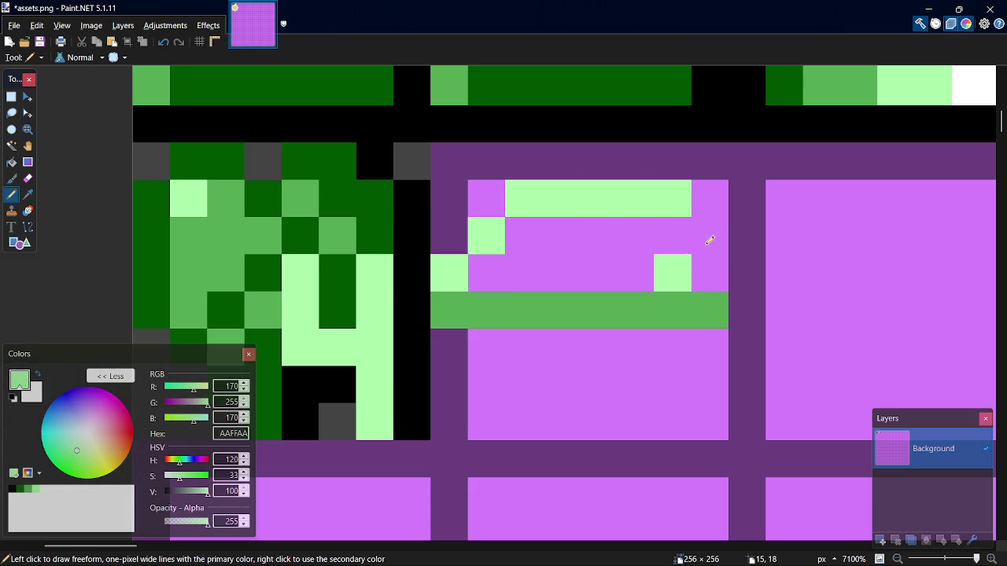
{"action": "key", "text": "ctrl+z"}
{"action": "left_click", "coordinate": [699, 268]}
{"action": "key", "text": "ctrl+z"}
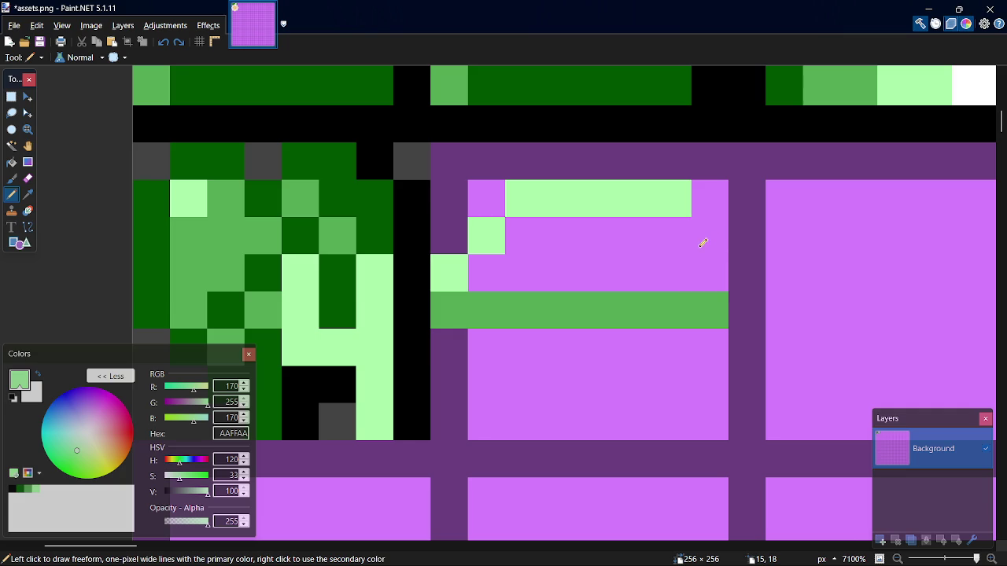
{"action": "left_click", "coordinate": [704, 263]}
{"action": "left_click", "coordinate": [720, 230]}
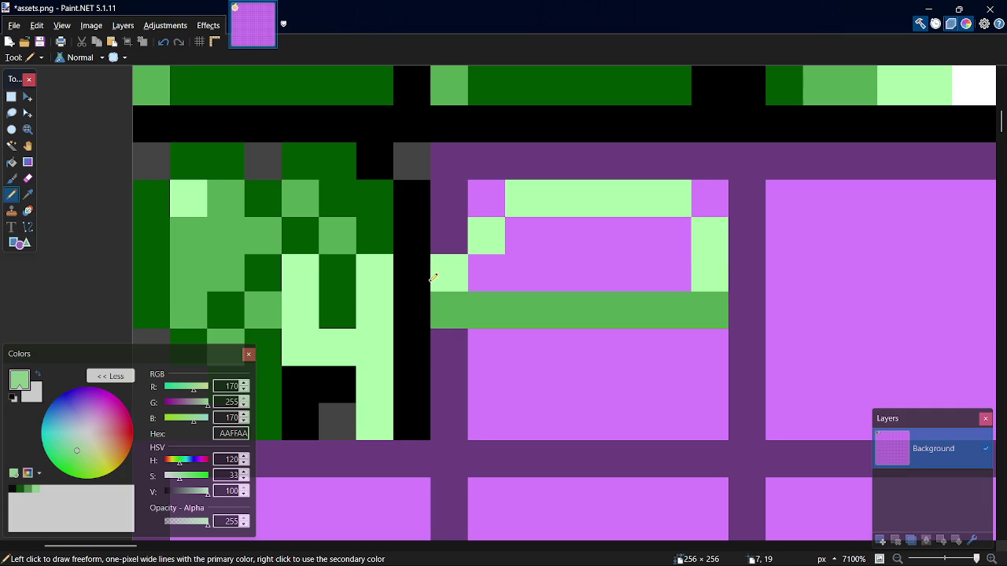
{"action": "left_click", "coordinate": [488, 278]}
{"action": "mouse_move", "coordinate": [500, 247]}
{"action": "left_mouse_down"}
{"action": "mouse_move", "coordinate": [693, 261]}
{"action": "mouse_move", "coordinate": [517, 268]}
{"action": "left_mouse_up"}
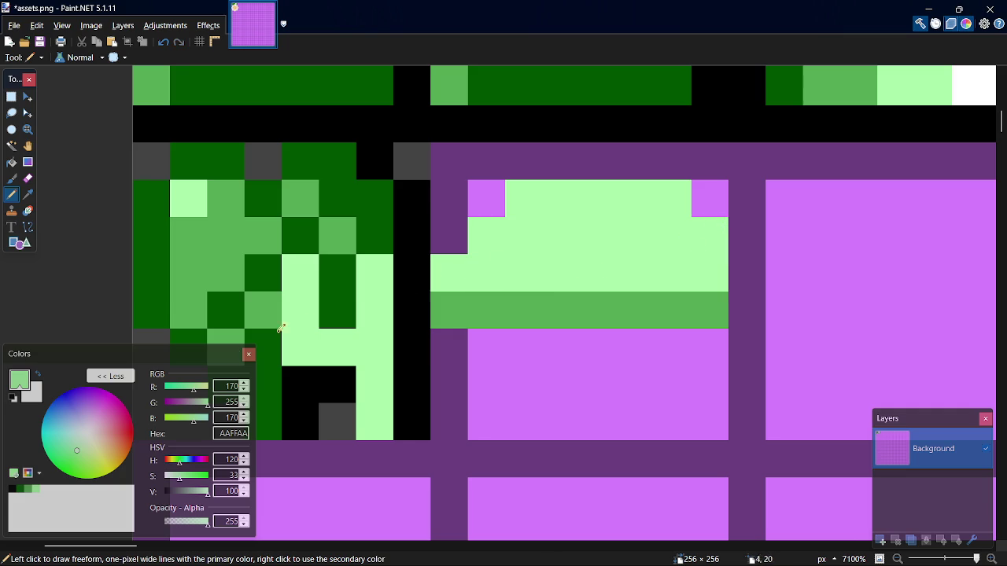
Paint dark-green 005500 cells along the bottom and lower rows of the tile.
{"action": "left_click", "coordinate": [19, 488]}
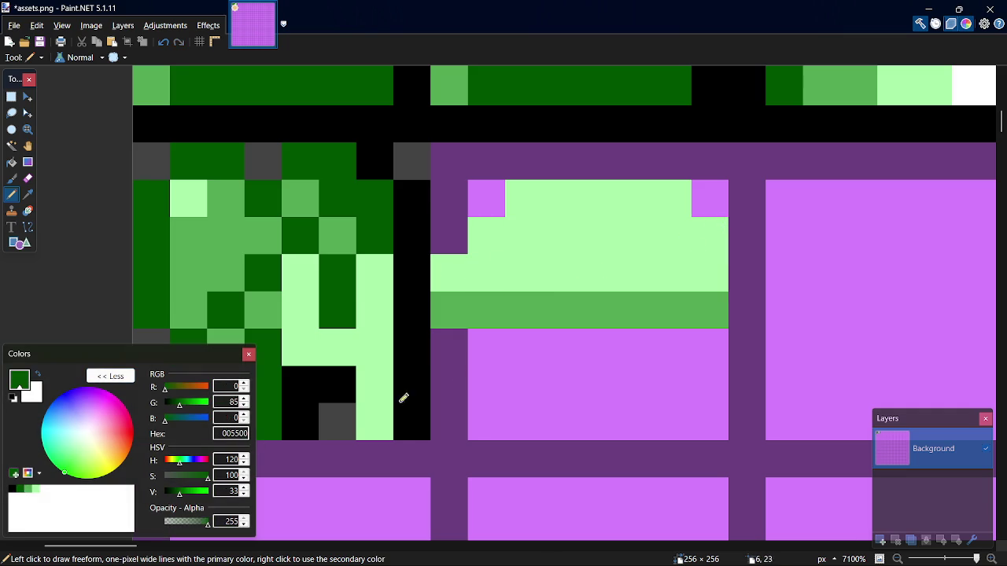
{"action": "left_click_drag", "start_coordinate": [449, 341], "coordinate": [454, 387]}
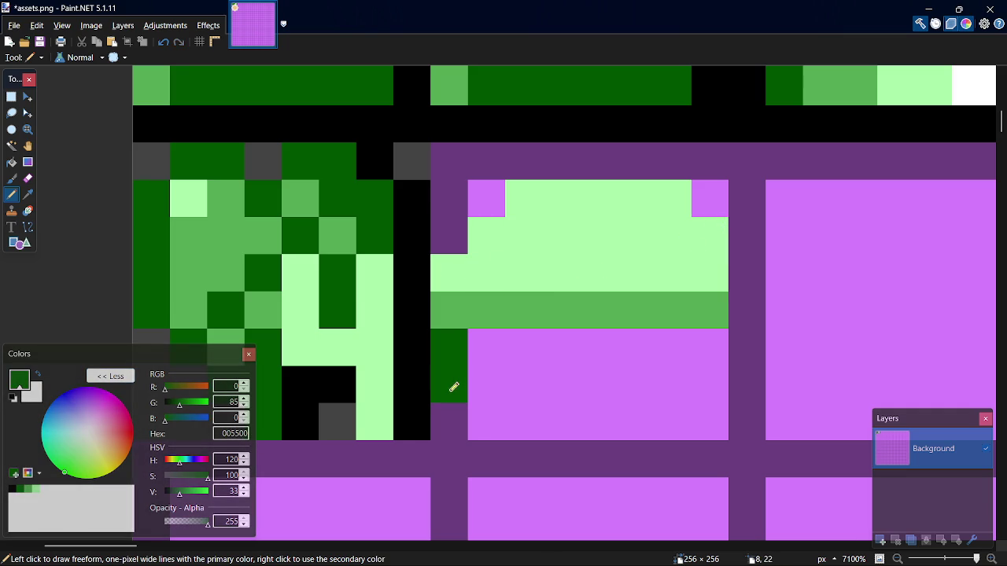
{"action": "left_click", "coordinate": [711, 343]}
{"action": "left_click", "coordinate": [461, 420]}
{"action": "left_click", "coordinate": [521, 422]}
{"action": "left_click", "coordinate": [486, 421]}
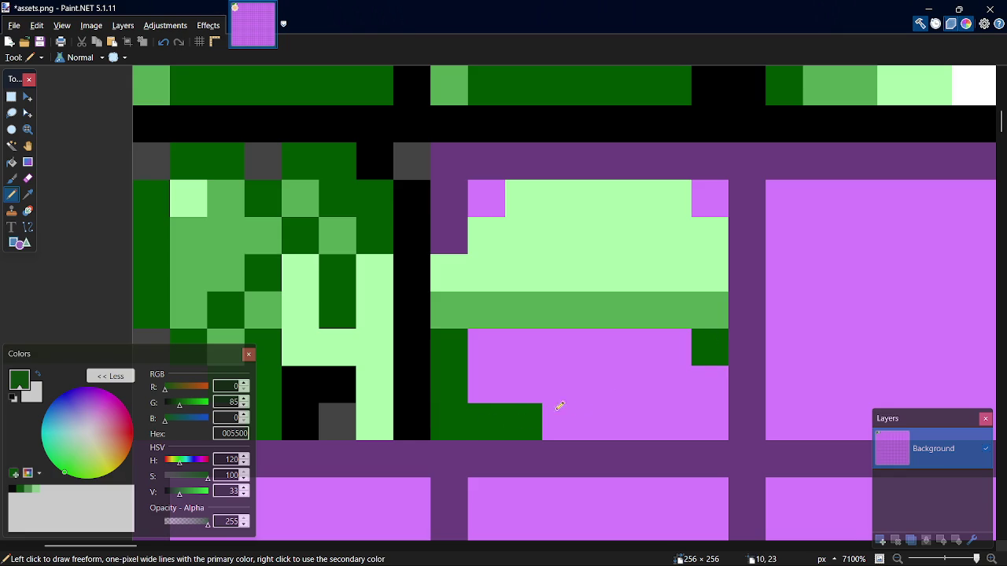
{"action": "left_click", "coordinate": [590, 405]}
{"action": "left_click", "coordinate": [560, 409]}
{"action": "key", "text": "ctrl+z"}
{"action": "key", "text": "ctrl+z"}
{"action": "left_click", "coordinate": [561, 390]}
{"action": "key", "text": "ctrl+z"}
{"action": "left_click", "coordinate": [571, 410]}
{"action": "left_click", "coordinate": [604, 392]}
{"action": "mouse_move", "coordinate": [645, 384]}
{"action": "left_mouse_down"}
{"action": "mouse_move", "coordinate": [674, 371]}
{"action": "mouse_move", "coordinate": [488, 353]}
{"action": "mouse_move", "coordinate": [564, 385]}
{"action": "left_mouse_up"}
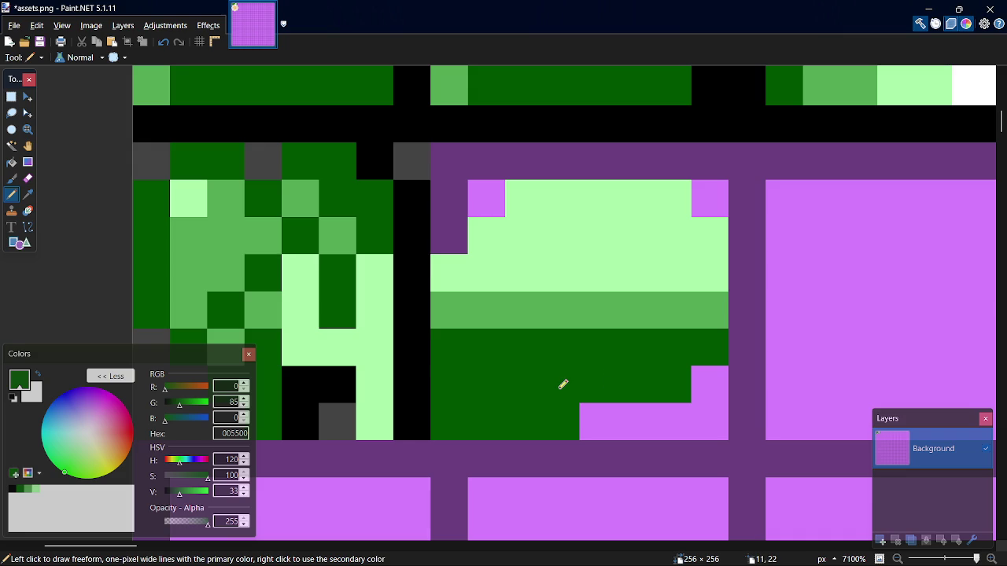
Paint two cells in medium green sampled from the stripe, then undo back to the green row.
{"action": "key", "text": "k"}
{"action": "left_click", "coordinate": [529, 315]}
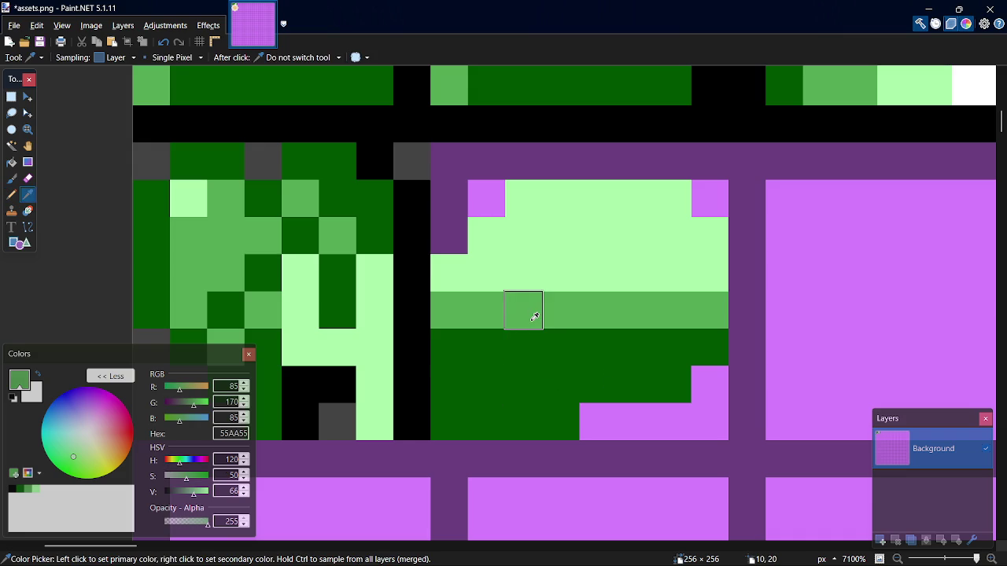
{"action": "key", "text": "p"}
{"action": "left_click_drag", "start_coordinate": [448, 348], "coordinate": [532, 347]}
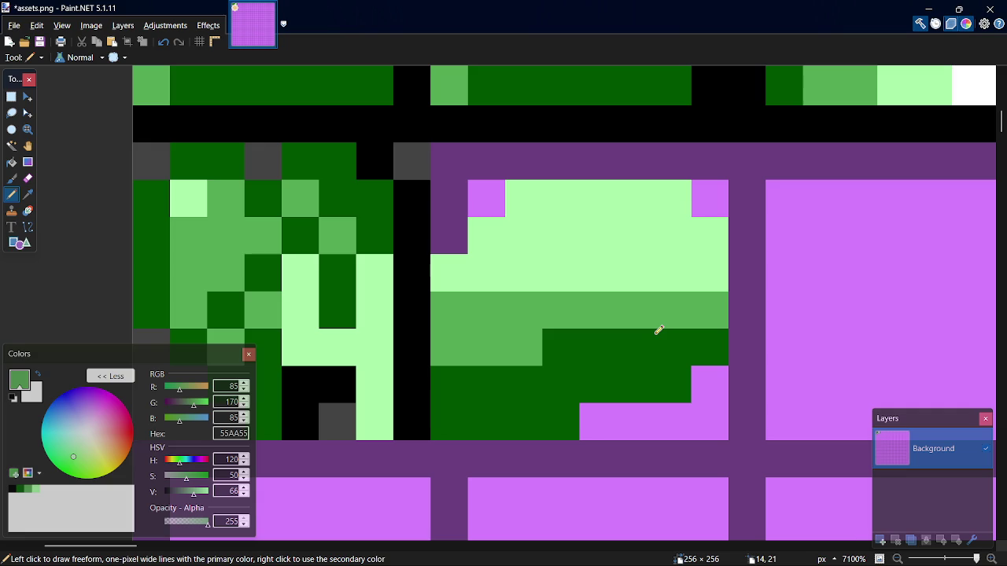
{"action": "key", "text": "ctrl+z"}
{"action": "key", "text": "ctrl+z"}
{"action": "key", "text": "ctrl+z"}
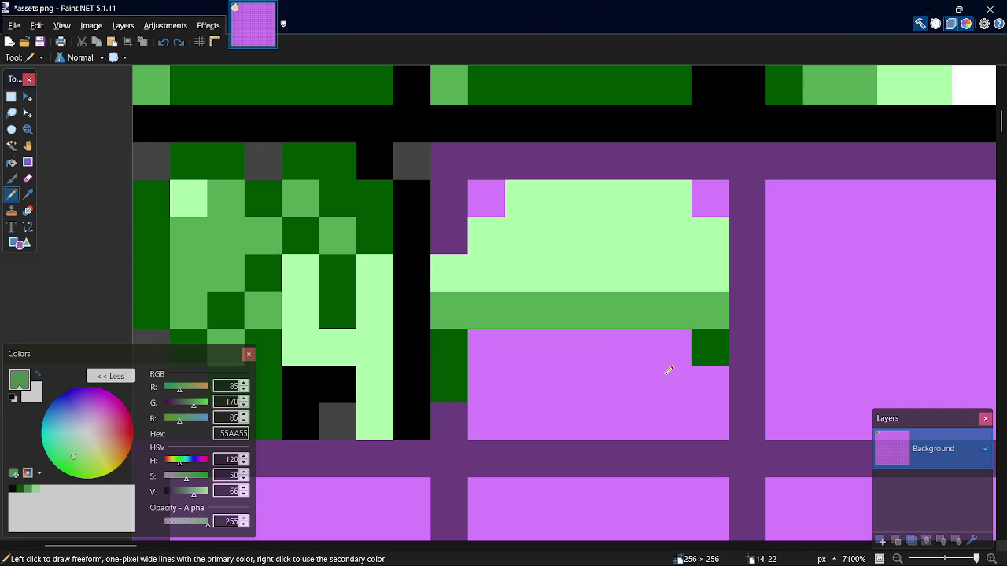
{"action": "key", "text": "ctrl+z"}
{"action": "key", "text": "ctrl+z"}
{"action": "key", "text": "ctrl+z"}
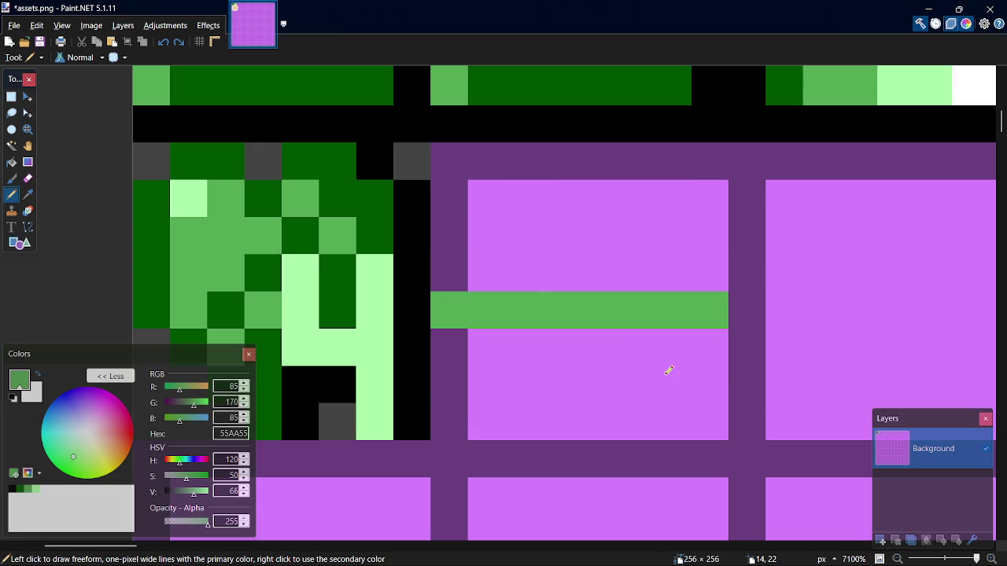
Switch to Chrome and bring up the 'ammout pixel art' image results.
{"action": "key", "text": "alt+Tab"}
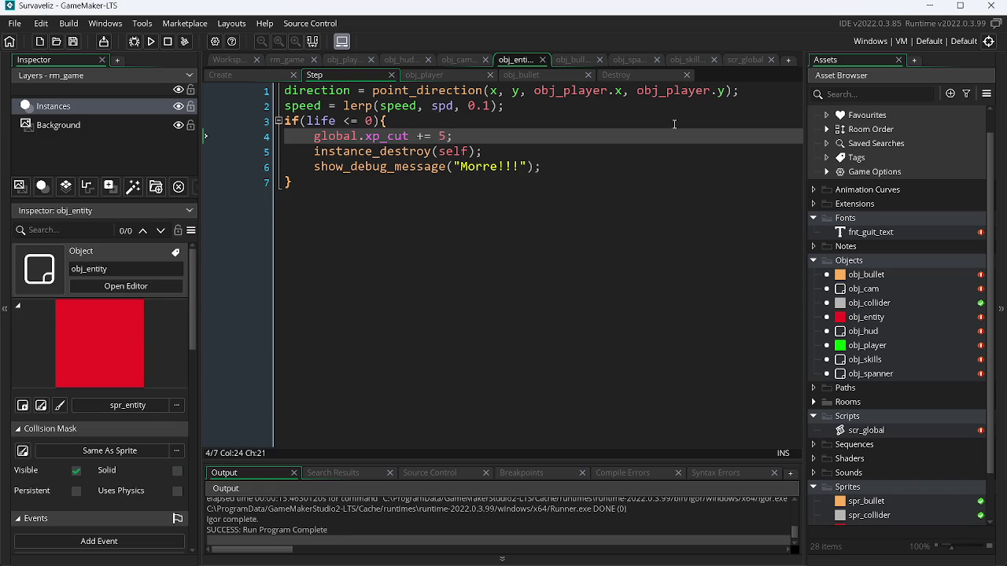
{"action": "key", "text": "alt+Tab"}
{"action": "key", "text": "Tab"}
{"action": "key", "text": "alt+Tab"}
{"action": "key", "text": "Tab"}
{"action": "key", "text": "Tab"}
{"action": "key", "text": "Tab"}
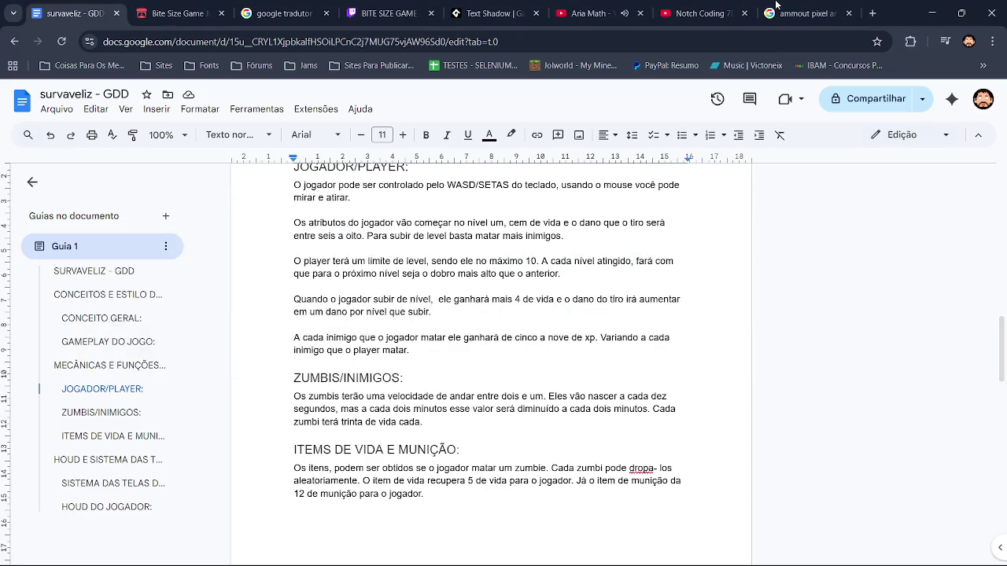
{"action": "left_click", "coordinate": [789, 13]}
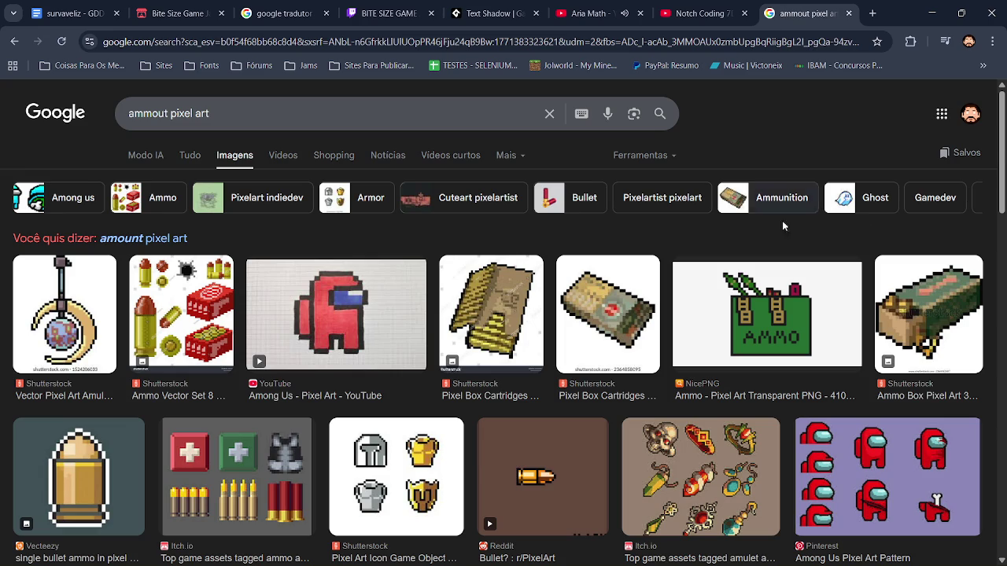
{"action": "scroll", "coordinate": [996, 151], "scroll_direction": "down", "scroll_amount": 4}
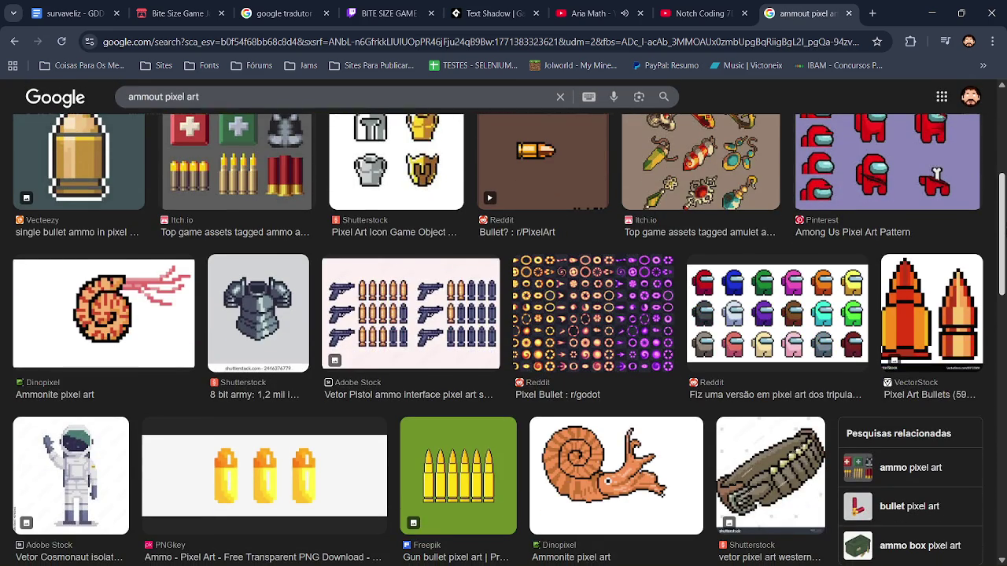
{"action": "scroll", "coordinate": [683, 368], "scroll_direction": "down", "scroll_amount": 5}
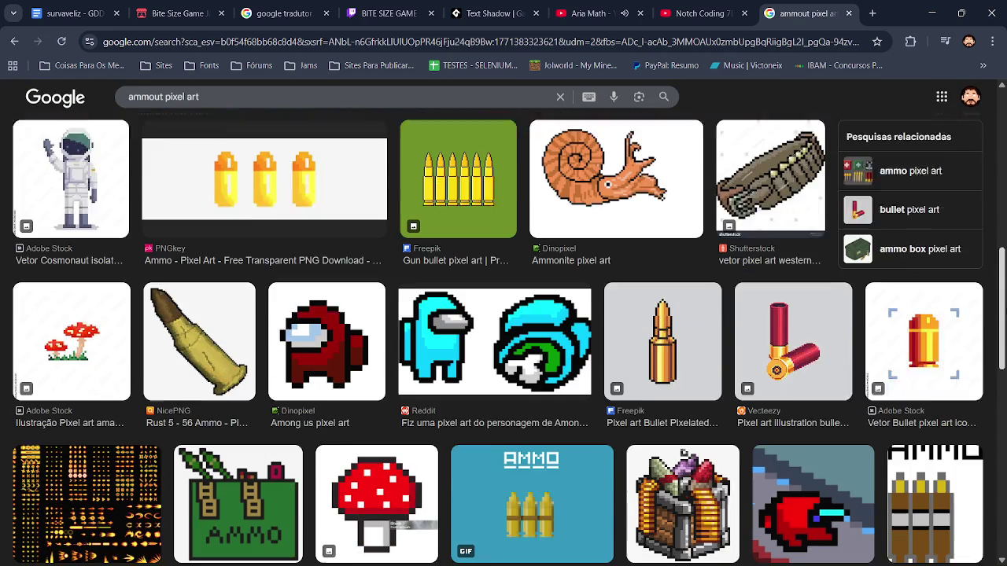
{"action": "scroll", "coordinate": [503, 338], "scroll_direction": "down", "scroll_amount": 3}
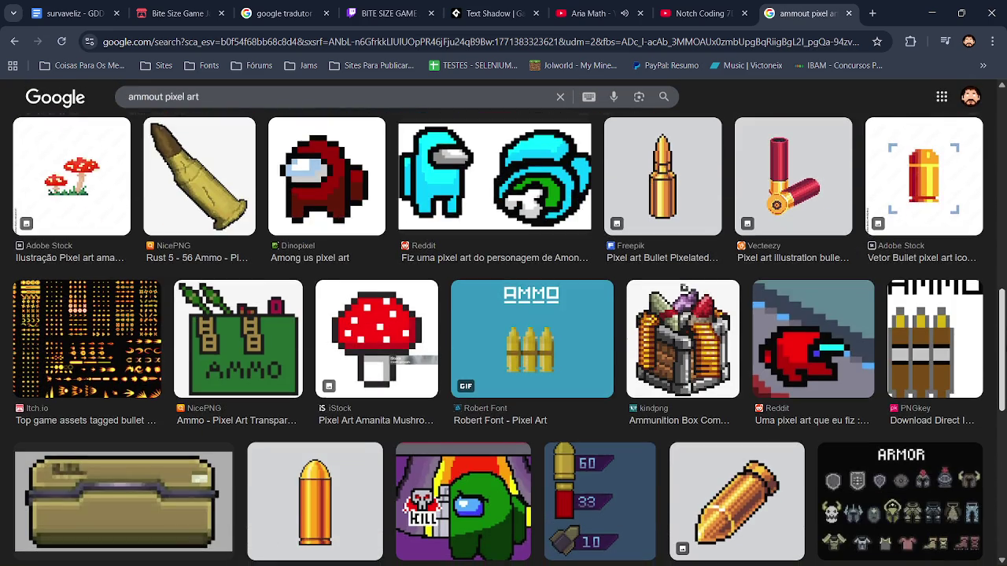
{"action": "scroll", "coordinate": [503, 339], "scroll_direction": "down", "scroll_amount": 5}
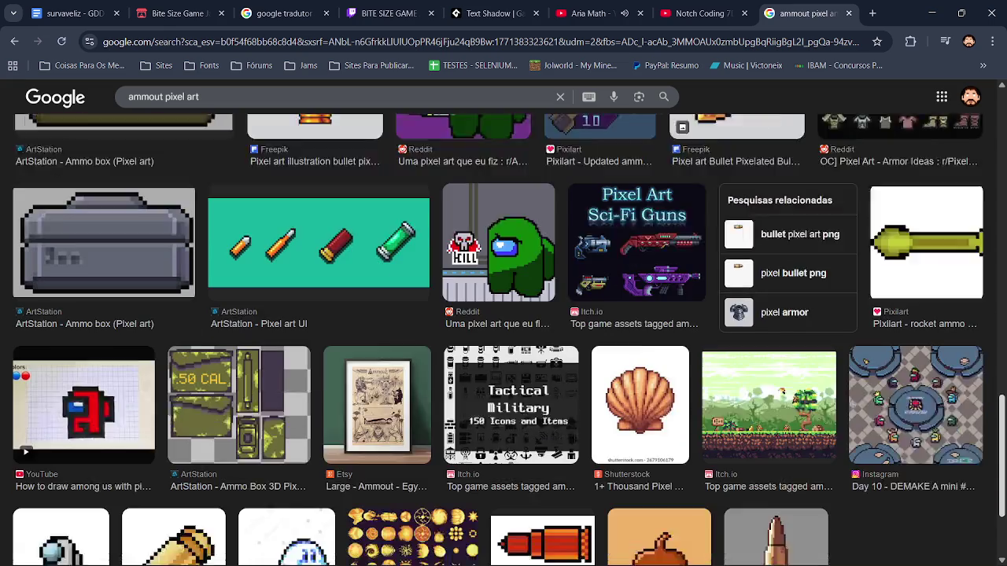
{"action": "key", "text": "Home"}
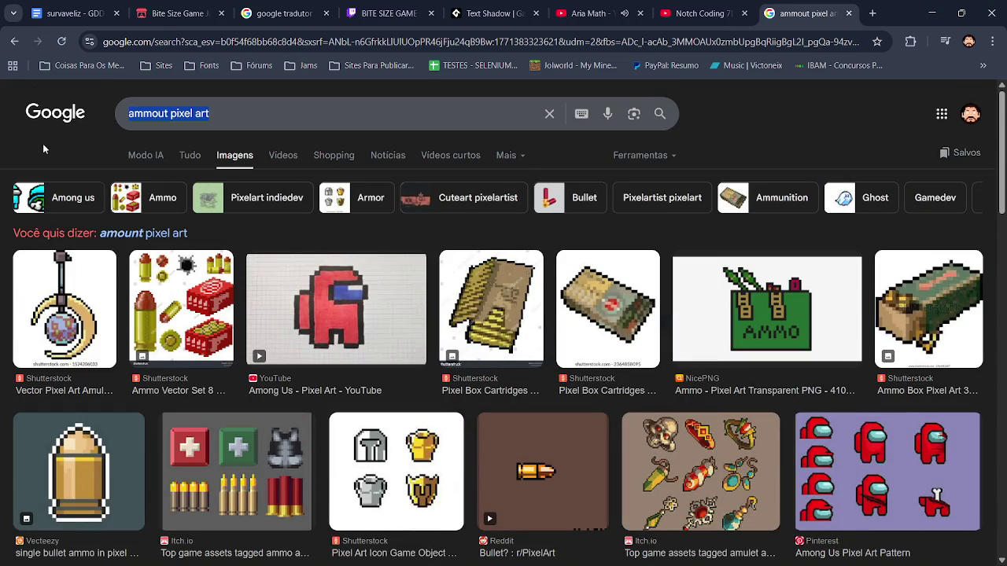
{"action": "key", "text": "alt+Tab"}
{"action": "key", "text": "alt+Tab"}
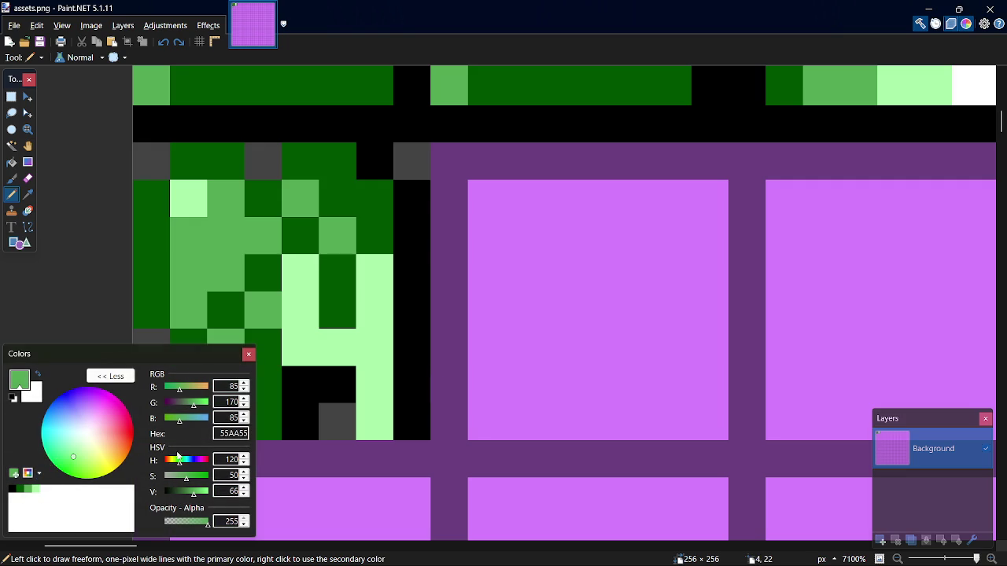
Paint a dark-green 005500 column beside the green stripe, discarding the trial strokes.
{"action": "left_click_drag", "start_coordinate": [540, 400], "coordinate": [540, 325]}
{"action": "key", "text": "ctrl+z"}
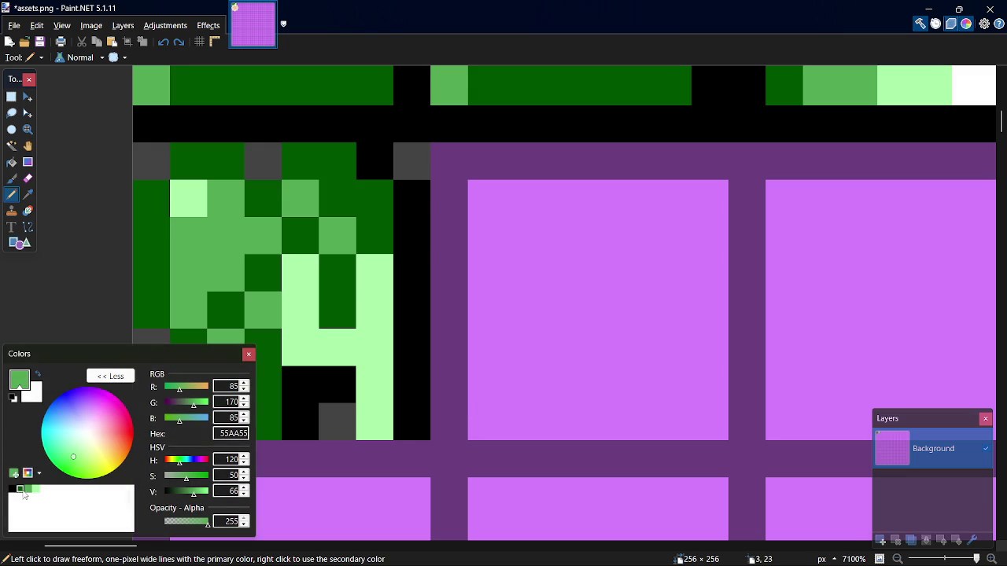
{"action": "mouse_move", "coordinate": [463, 420]}
{"action": "left_mouse_down"}
{"action": "mouse_move", "coordinate": [477, 209]}
{"action": "mouse_move", "coordinate": [460, 472]}
{"action": "mouse_move", "coordinate": [449, 423]}
{"action": "mouse_move", "coordinate": [449, 165]}
{"action": "left_mouse_up"}
{"action": "key", "text": "ctrl+z"}
{"action": "key", "text": "ctrl+z"}
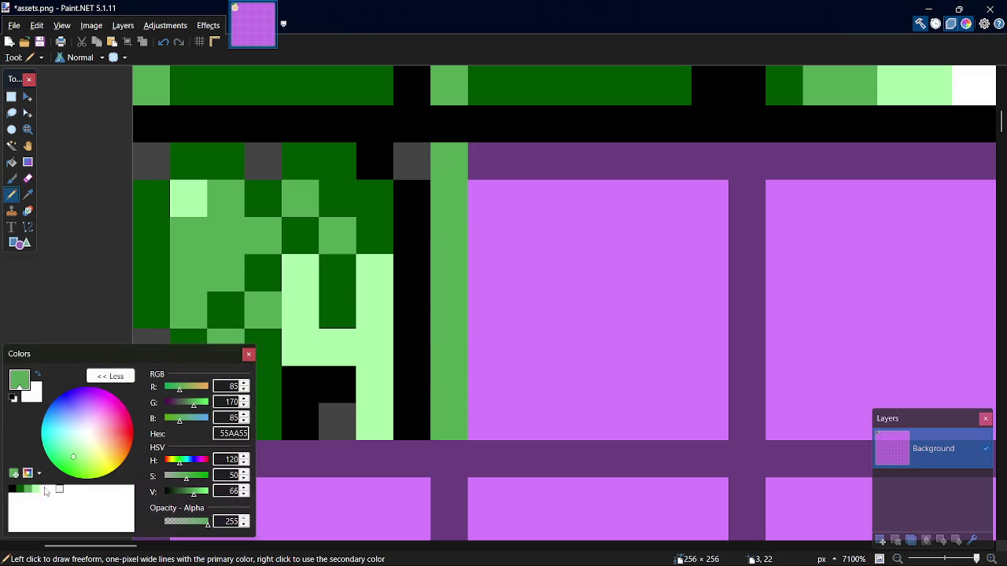
{"action": "left_click", "coordinate": [9, 489]}
{"action": "mouse_move", "coordinate": [485, 425]}
{"action": "left_mouse_down"}
{"action": "mouse_move", "coordinate": [477, 409]}
{"action": "mouse_move", "coordinate": [508, 164]}
{"action": "mouse_move", "coordinate": [499, 418]}
{"action": "left_mouse_up"}
{"action": "key", "text": "ctrl+z"}
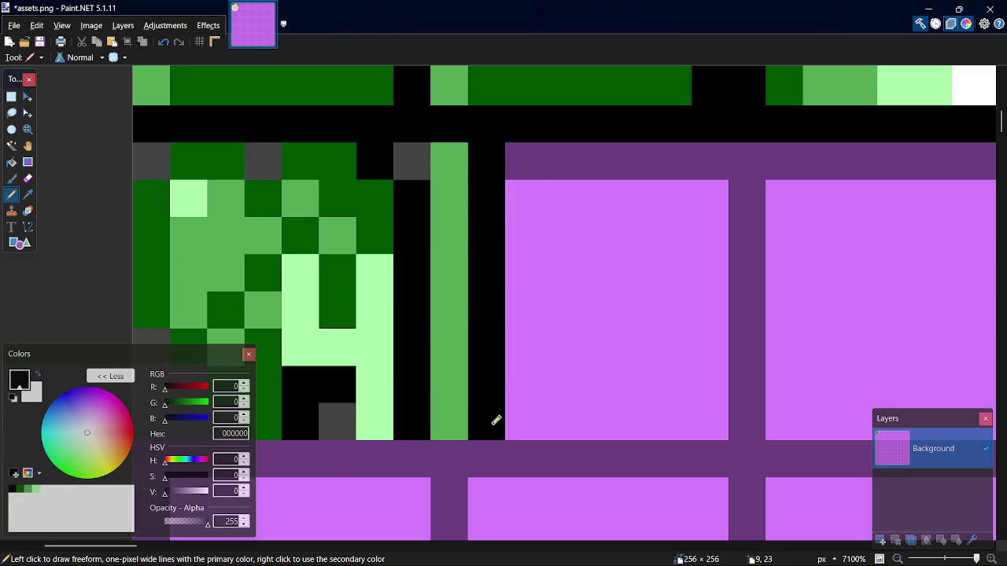
{"action": "left_click", "coordinate": [17, 490]}
{"action": "left_click_drag", "start_coordinate": [499, 416], "coordinate": [504, 169]}
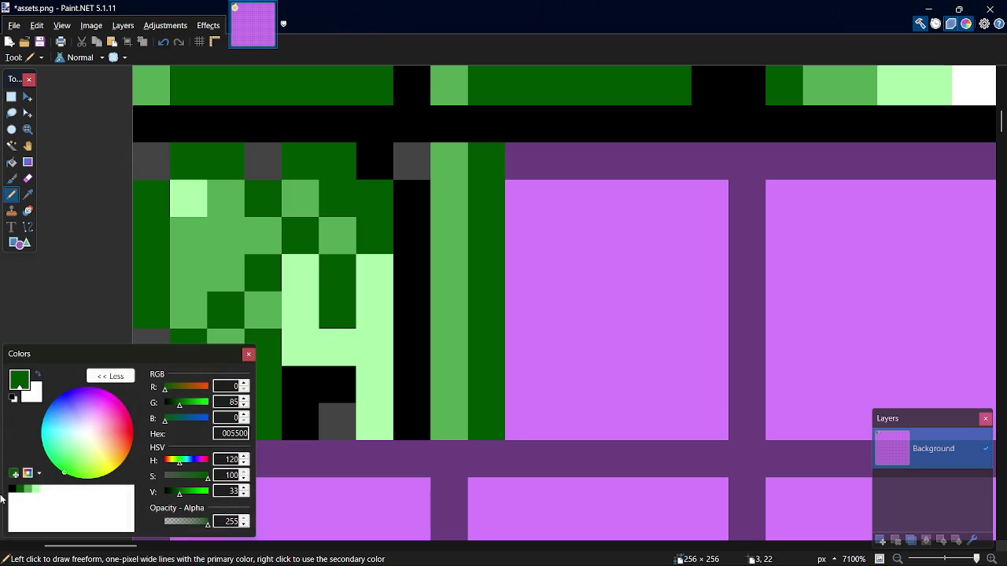
Tip the columns with light green AAFFAA and shift the selected block one cell left.
{"action": "left_click", "coordinate": [36, 490]}
{"action": "mouse_move", "coordinate": [445, 211]}
{"action": "left_mouse_down"}
{"action": "mouse_move", "coordinate": [450, 163]}
{"action": "mouse_move", "coordinate": [496, 418]}
{"action": "mouse_move", "coordinate": [600, 407]}
{"action": "mouse_move", "coordinate": [452, 386]}
{"action": "mouse_move", "coordinate": [671, 388]}
{"action": "mouse_move", "coordinate": [456, 360]}
{"action": "mouse_move", "coordinate": [721, 364]}
{"action": "left_mouse_up"}
{"action": "key", "text": "s"}
{"action": "key", "text": "m"}
{"action": "key", "text": "Left"}
{"action": "key", "text": "s"}
{"action": "key", "text": "ctrl+d"}
{"action": "key", "text": "p"}
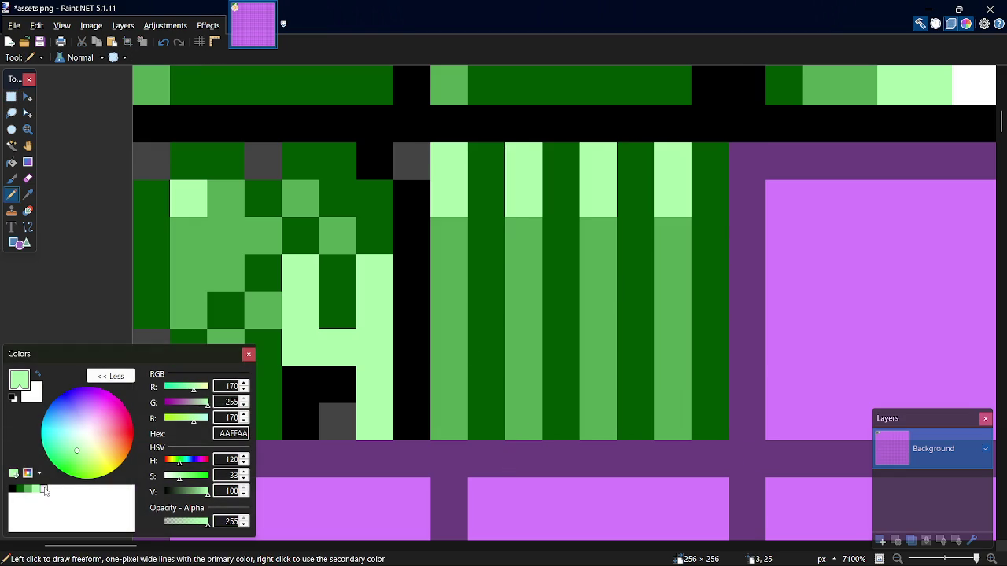
Add light-green AAFFAA highlight pixels at the column bottoms and up one column.
{"action": "left_click", "coordinate": [633, 315]}
{"action": "key", "text": "ctrl+z"}
{"action": "left_click", "coordinate": [630, 406]}
{"action": "key", "text": "ctrl+z"}
{"action": "left_click", "coordinate": [633, 399]}
{"action": "key", "text": "ctrl+z"}
{"action": "left_click", "coordinate": [630, 415]}
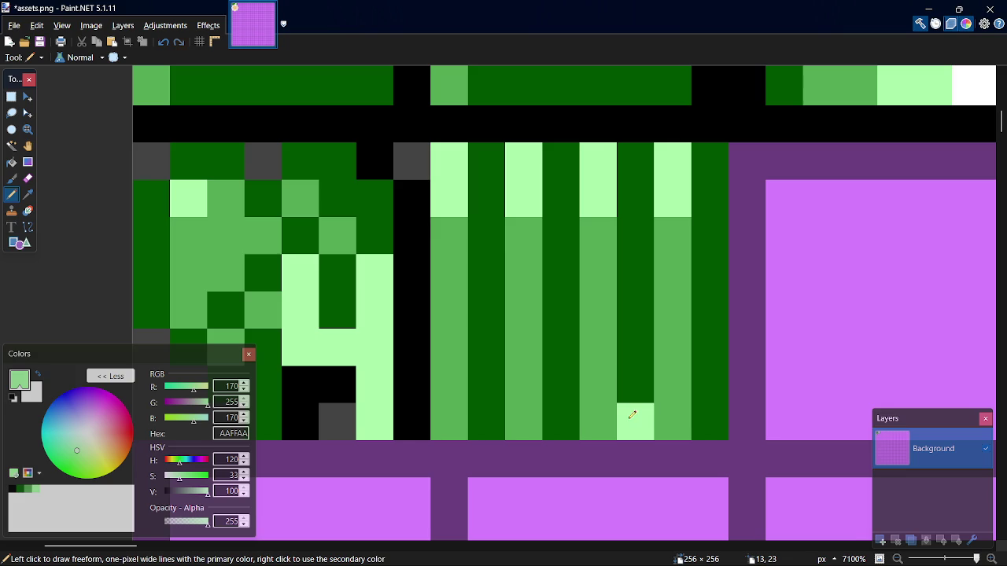
{"action": "left_click", "coordinate": [607, 419]}
{"action": "left_click", "coordinate": [575, 384]}
{"action": "left_click", "coordinate": [677, 383]}
{"action": "left_click", "coordinate": [672, 350]}
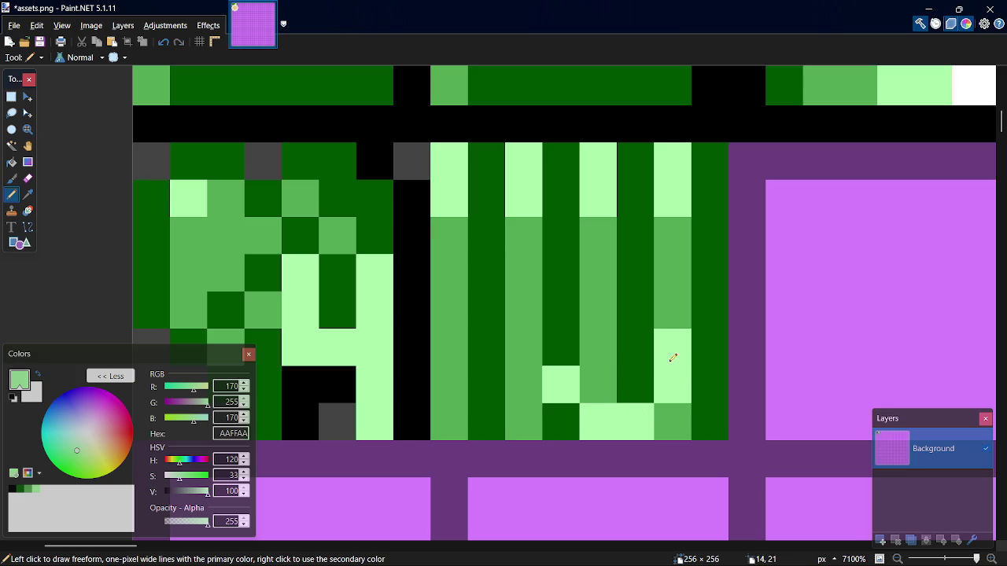
{"action": "left_click", "coordinate": [673, 318]}
Add more light-green highlights, including a four-pixel column and bottom-row pixels.
{"action": "left_click", "coordinate": [588, 294]}
{"action": "key", "text": "ctrl+z"}
{"action": "left_click", "coordinate": [595, 280]}
{"action": "left_click_drag", "start_coordinate": [574, 346], "coordinate": [575, 311]}
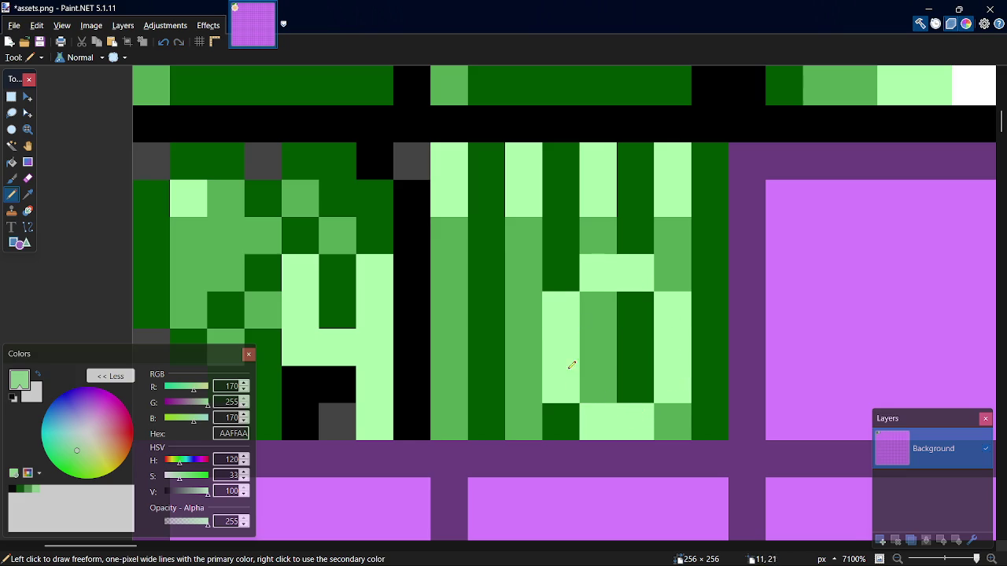
{"action": "mouse_move", "coordinate": [484, 418]}
{"action": "left_mouse_down"}
{"action": "mouse_move", "coordinate": [493, 303]}
{"action": "mouse_move", "coordinate": [468, 315]}
{"action": "mouse_move", "coordinate": [507, 313]}
{"action": "left_mouse_up"}
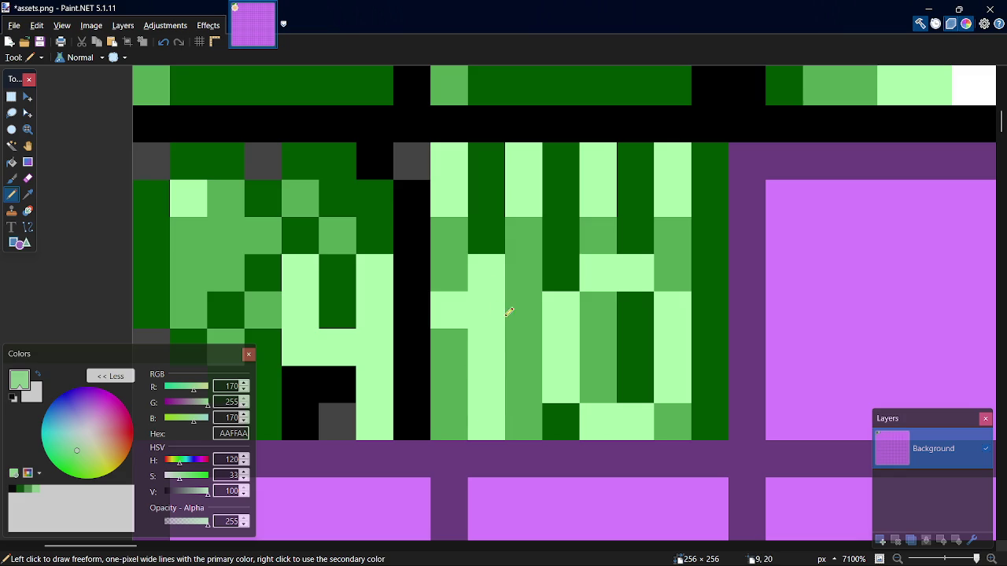
{"action": "left_click", "coordinate": [456, 421]}
{"action": "left_click", "coordinate": [532, 420]}
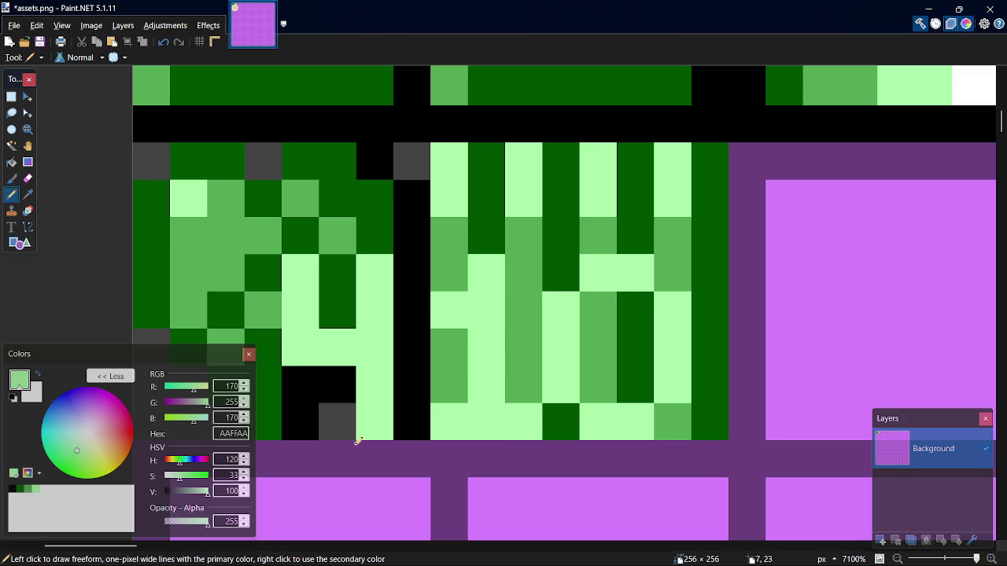
Draw three black gap columns with black bottom-edge pixels between the bullets.
{"action": "left_click", "coordinate": [12, 490]}
{"action": "left_click", "coordinate": [558, 409]}
{"action": "mouse_move", "coordinate": [523, 387]}
{"action": "left_mouse_down"}
{"action": "mouse_move", "coordinate": [534, 293]}
{"action": "mouse_move", "coordinate": [525, 276]}
{"action": "left_mouse_up"}
{"action": "left_click", "coordinate": [679, 430]}
{"action": "mouse_move", "coordinate": [707, 394]}
{"action": "left_mouse_down"}
{"action": "mouse_move", "coordinate": [708, 304]}
{"action": "mouse_move", "coordinate": [667, 273]}
{"action": "left_mouse_up"}
{"action": "left_click_drag", "start_coordinate": [594, 385], "coordinate": [595, 299]}
Save the tilesheet and zoom out to check the ammo icon.
{"action": "key", "text": "ctrl+s"}
{"action": "scroll", "coordinate": [770, 384], "scroll_direction": "down", "scroll_amount": 2}
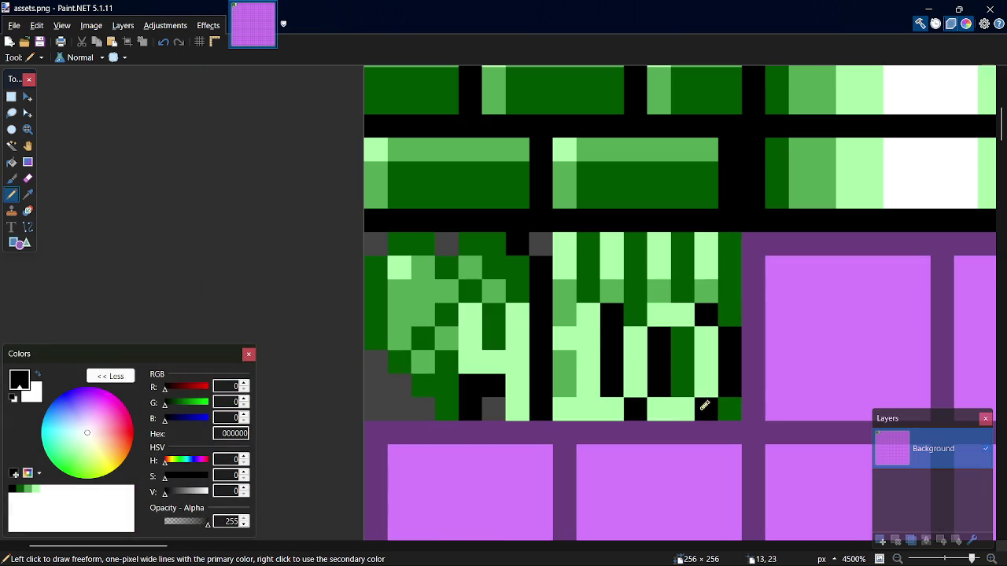
{"action": "scroll", "coordinate": [804, 354], "scroll_direction": "up", "scroll_amount": 1}
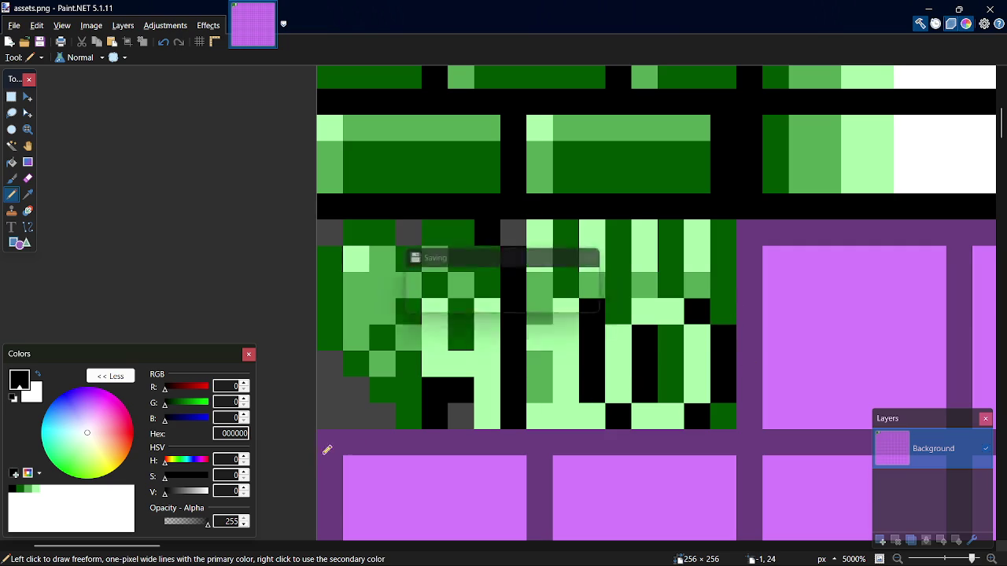
{"action": "scroll", "coordinate": [836, 370], "scroll_direction": "down", "scroll_amount": 3}
{"action": "scroll", "coordinate": [749, 438], "scroll_direction": "down", "scroll_amount": 2}
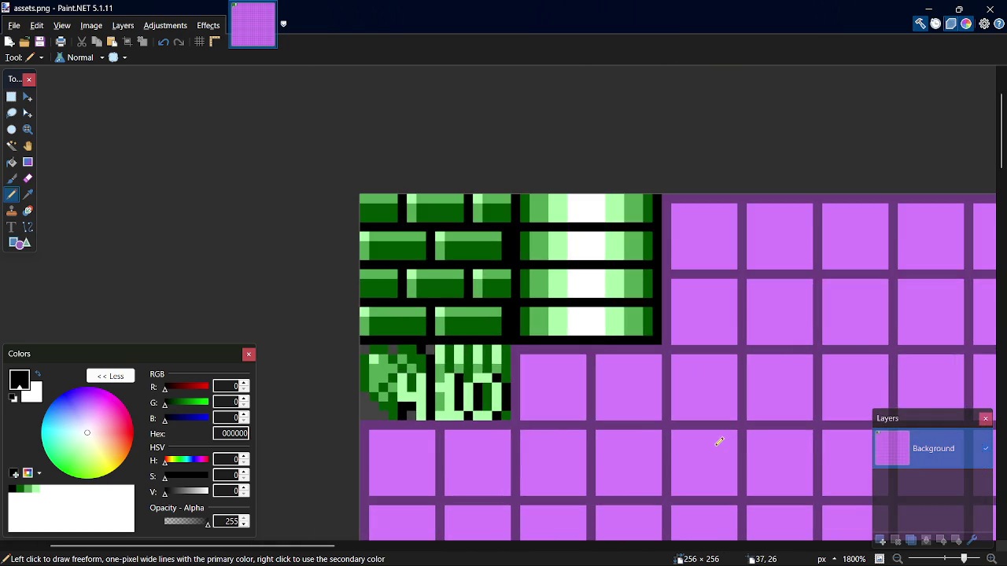
{"action": "scroll", "coordinate": [391, 428], "scroll_direction": "down", "scroll_amount": 2}
{"action": "scroll", "coordinate": [440, 424], "scroll_direction": "up", "scroll_amount": 5}
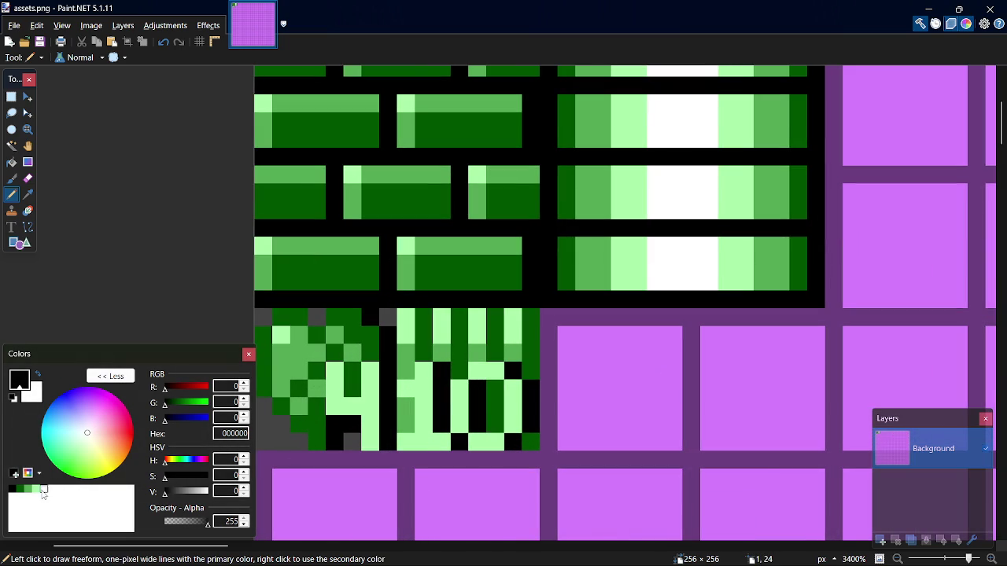
Touch up icon pixels in white, light green AAFFAA and black, saving along the way.
{"action": "left_click", "coordinate": [43, 489]}
{"action": "left_click", "coordinate": [476, 413]}
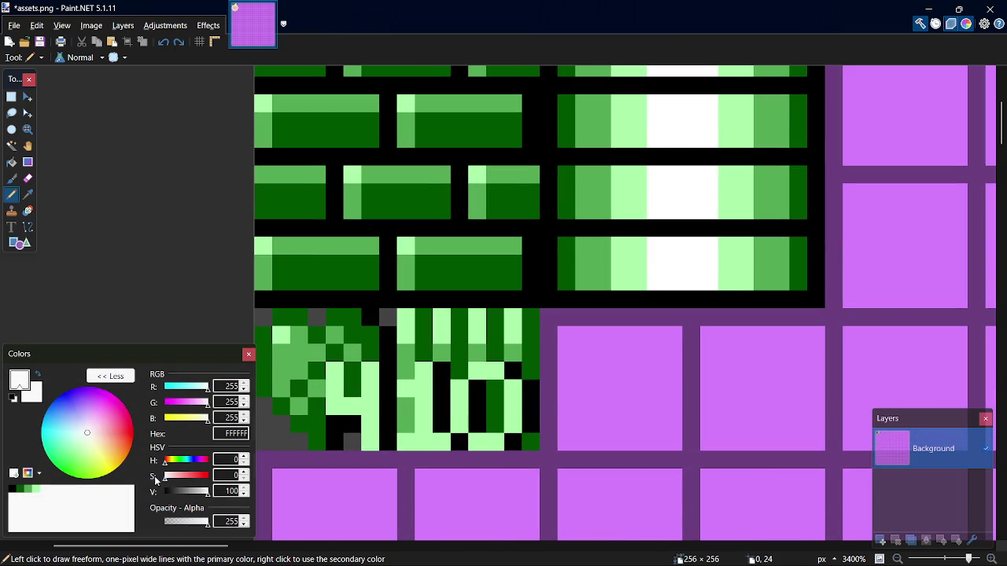
{"action": "left_click", "coordinate": [35, 489]}
{"action": "left_click", "coordinate": [477, 424]}
{"action": "left_click", "coordinate": [495, 389]}
{"action": "key", "text": "ctrl+s"}
{"action": "left_click", "coordinate": [12, 489]}
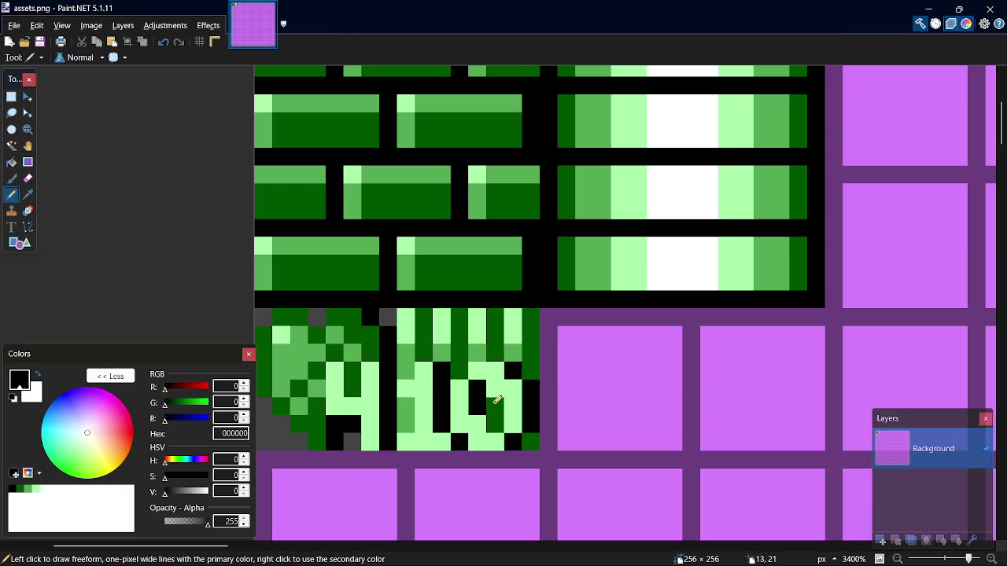
{"action": "left_click", "coordinate": [495, 424]}
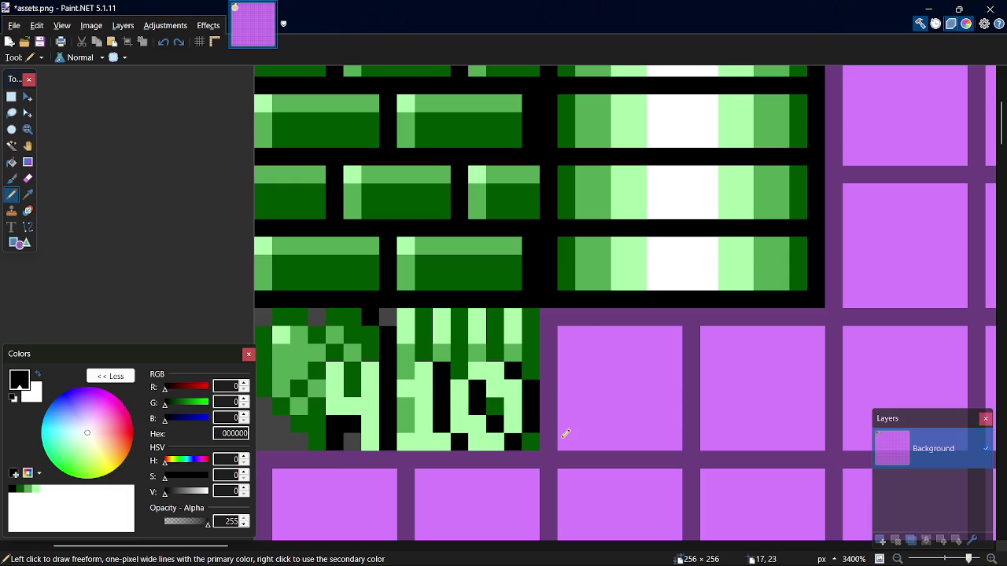